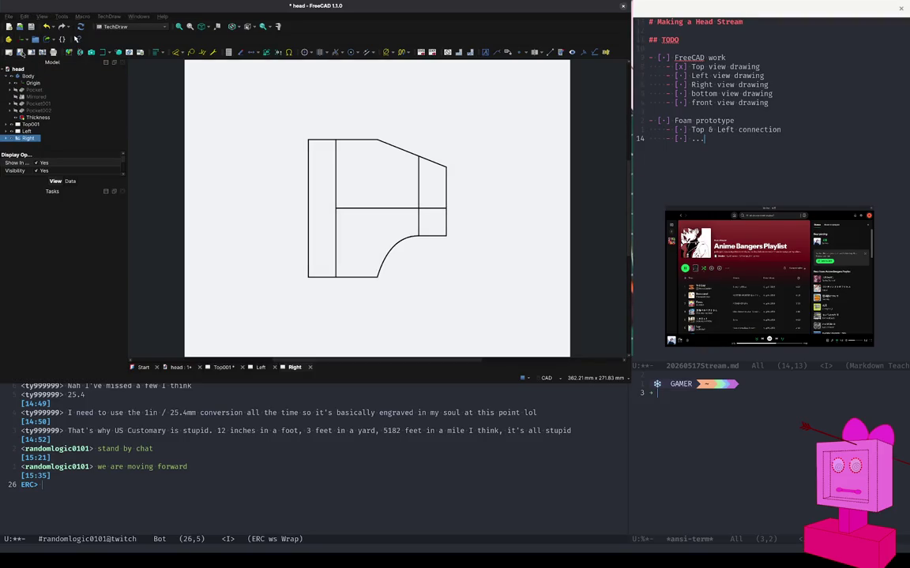
# Insert a default blank TechDraw page and select the new Page003 to rename it Back.
pyautogui.click(19, 52)
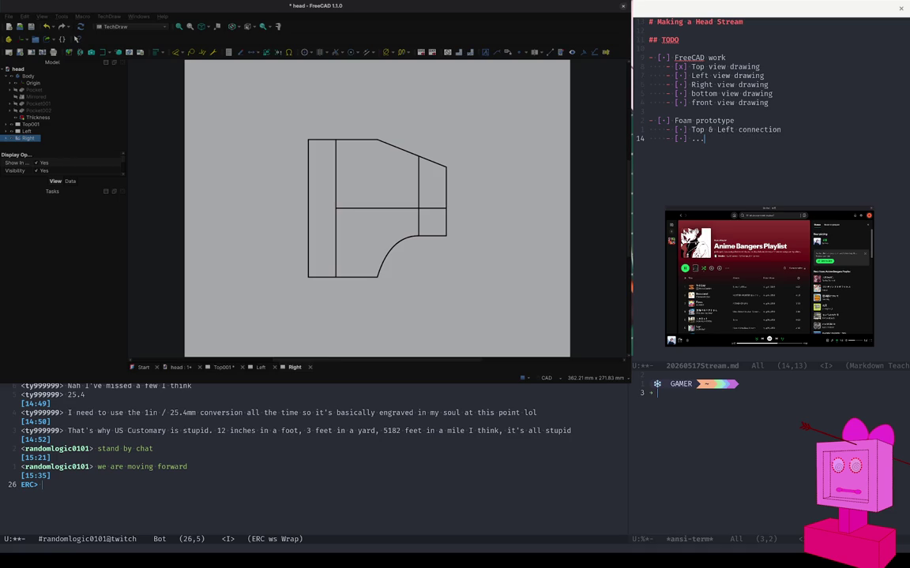
pyautogui.press('Return')
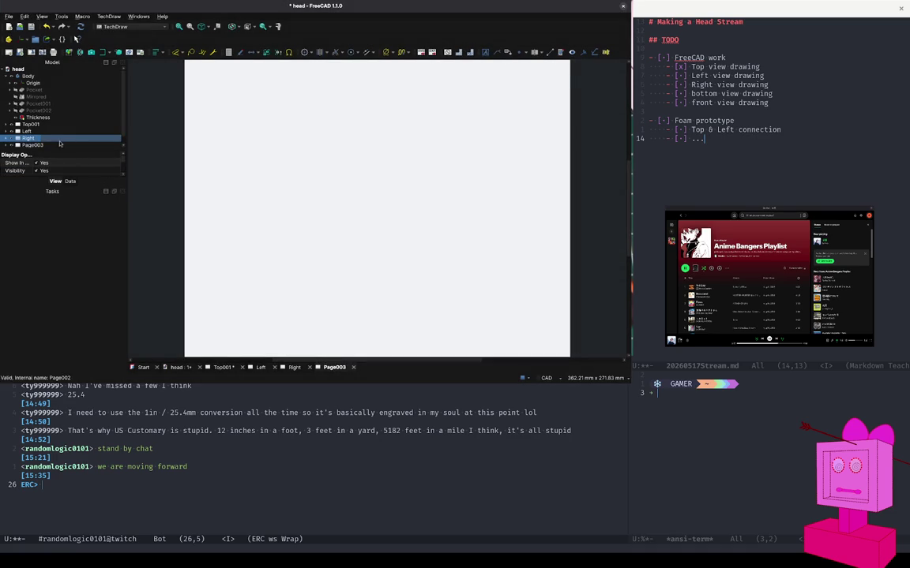
pyautogui.click(38, 145)
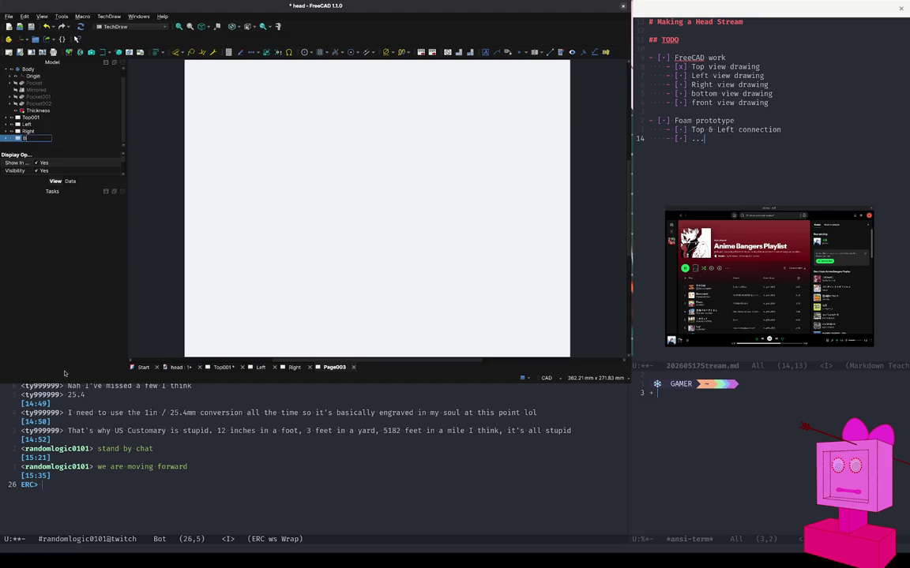
# Place a view of the head Body on the Back page with projection direction (0, 1, 0).
pyautogui.click(41, 73)
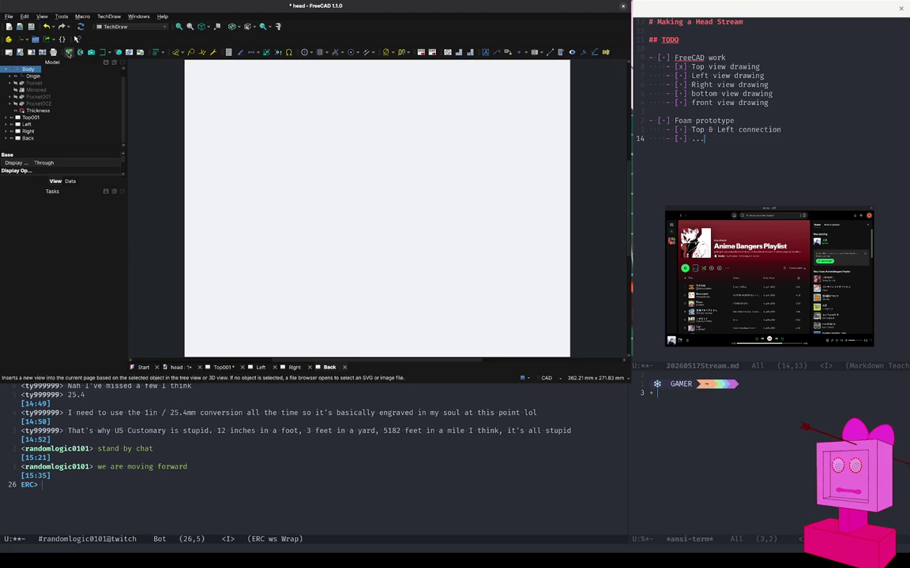
pyautogui.click(69, 52)
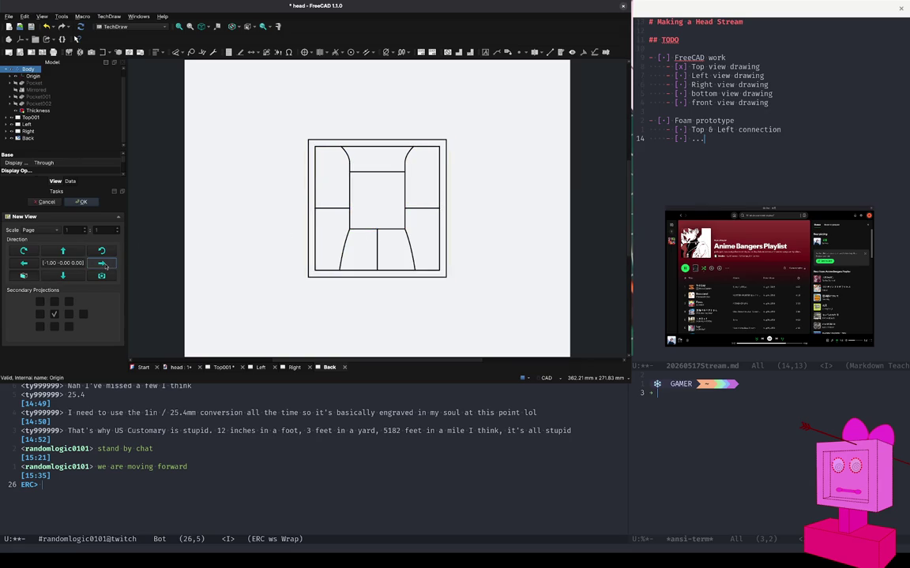
pyautogui.click(104, 264)
pyautogui.click(103, 265)
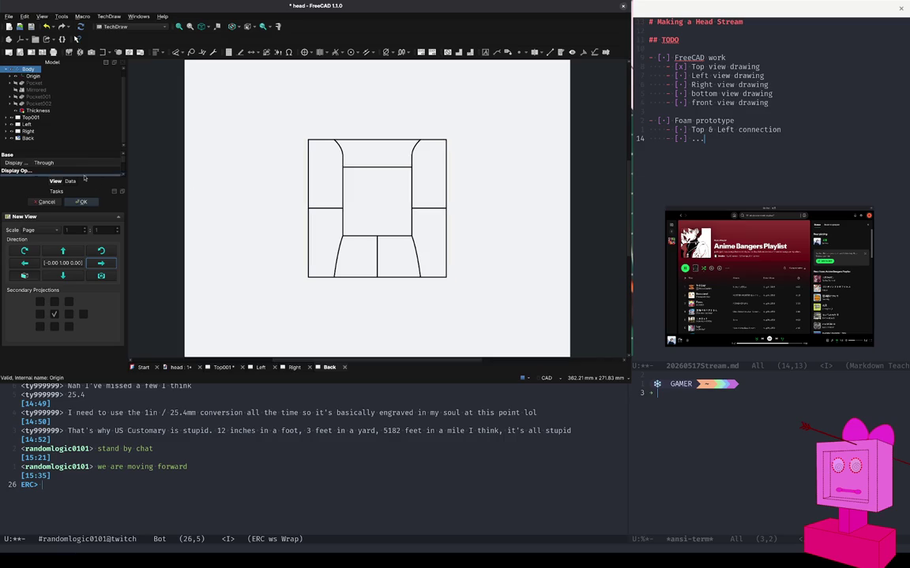
pyautogui.click(83, 202)
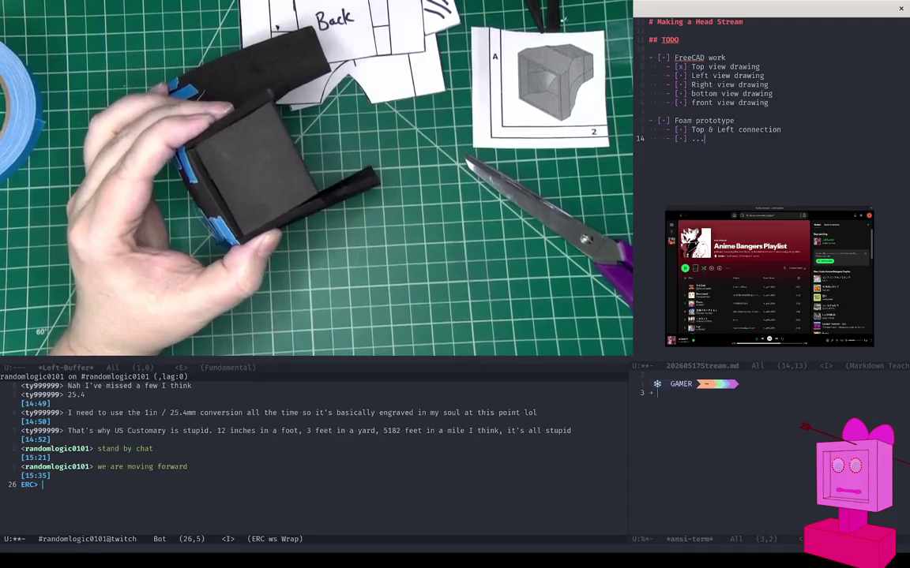
# Check off the Left and Right view items and add a 'back view' entry below front view drawing.
pyautogui.click(677, 81)
pyautogui.click(680, 85)
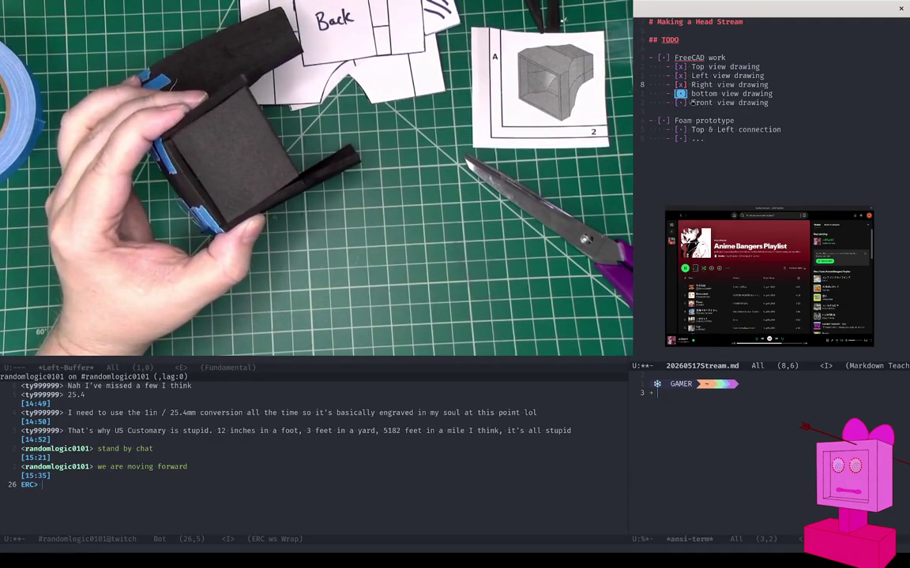
pyautogui.click(779, 104)
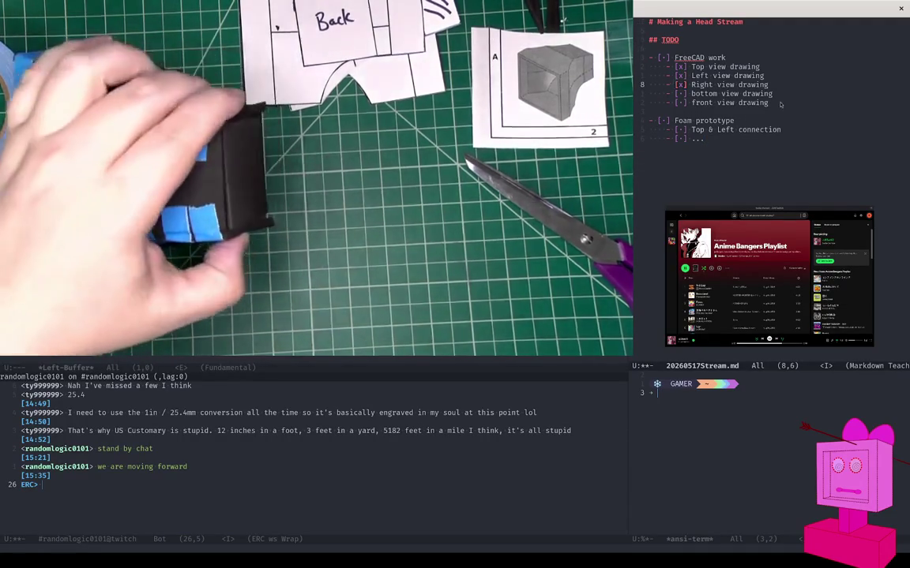
pyautogui.press('Return')
pyautogui.write('- [ ] back')
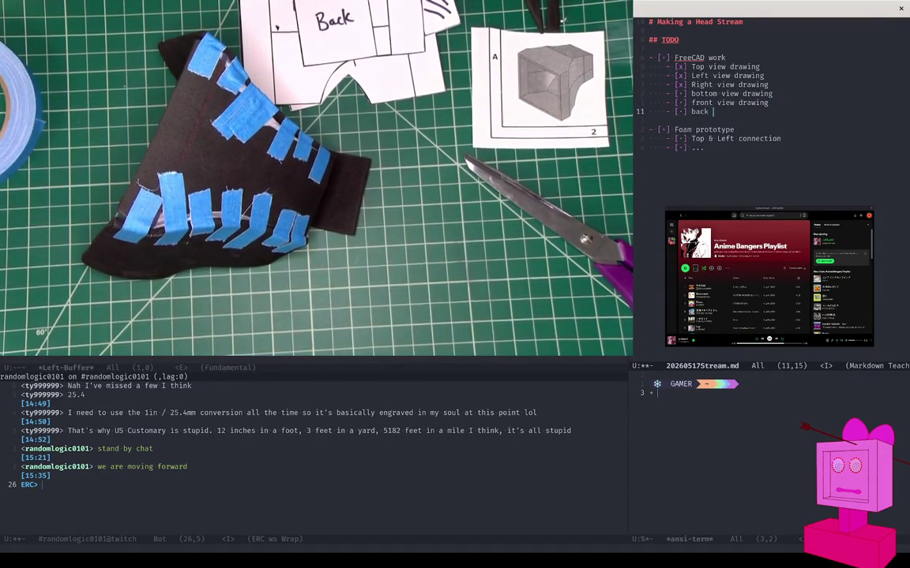
pyautogui.write('view')
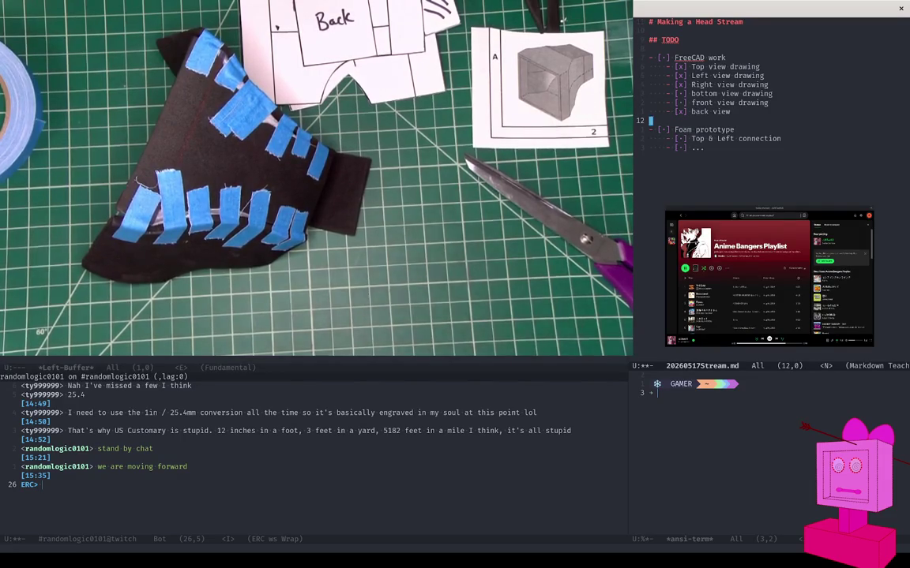
pyautogui.press('Down')
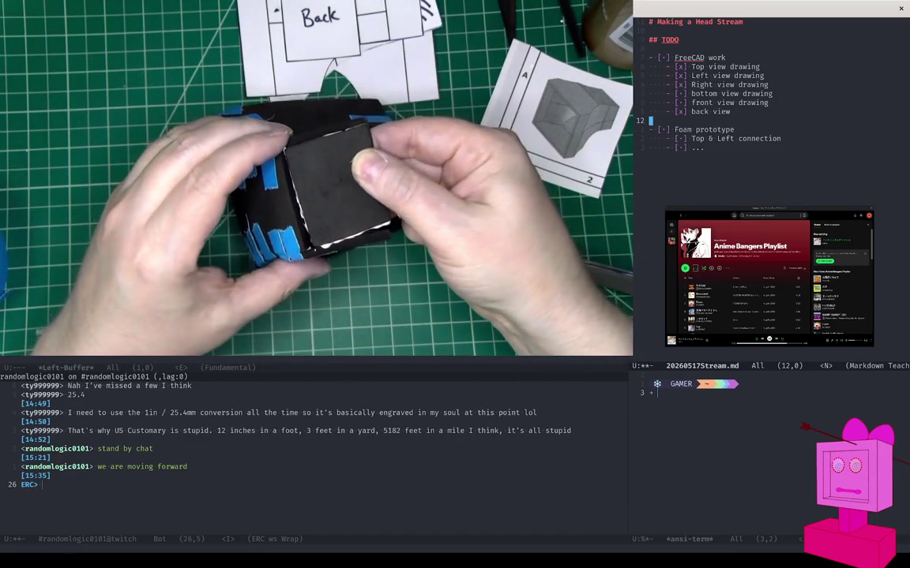
# Toggle the 'back view' TODO checkbox to [x] in the Emacs list.
pyautogui.hotkey('ctrl', 'c')
pyautogui.hotkey('ctrl', 'x')
pyautogui.hotkey('ctrl', 'x')
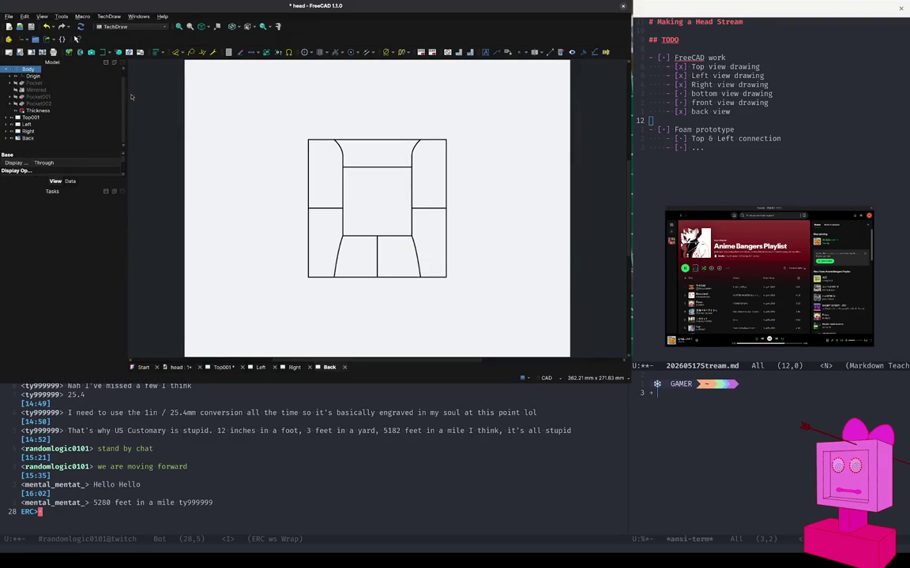
pyautogui.click(18, 52)
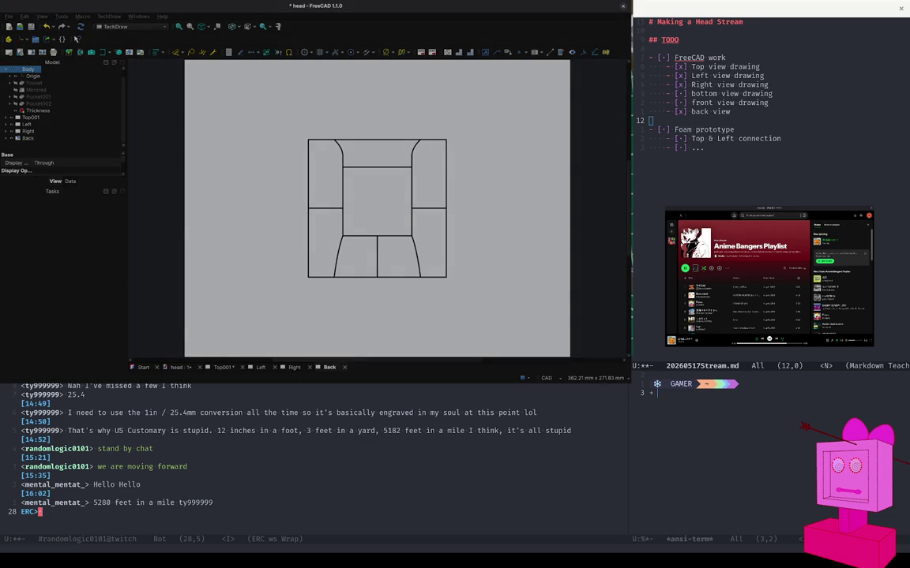
# Create a trial template page Page004, close it, and return to the Back page.
pyautogui.press('Return')
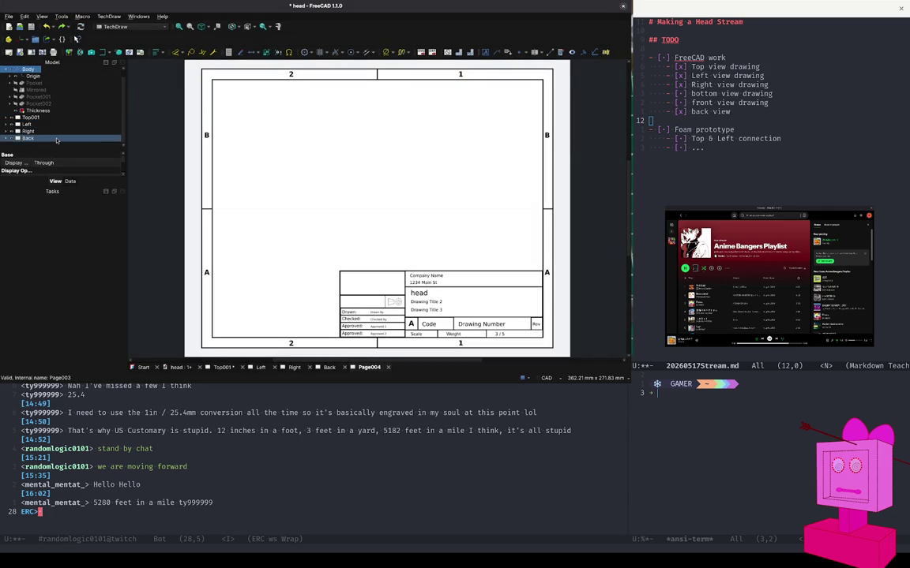
pyautogui.click(255, 136)
pyautogui.click(72, 119)
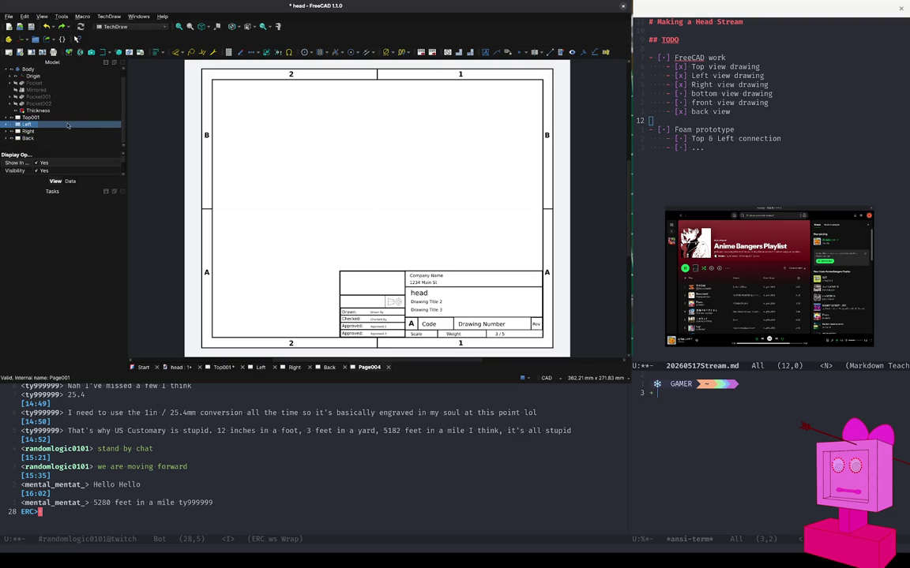
pyautogui.click(58, 140)
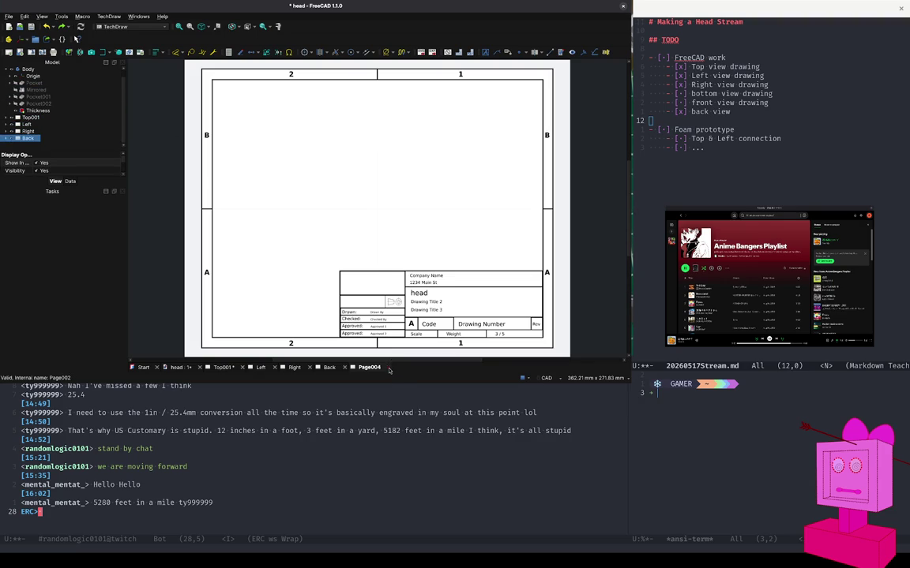
pyautogui.click(389, 367)
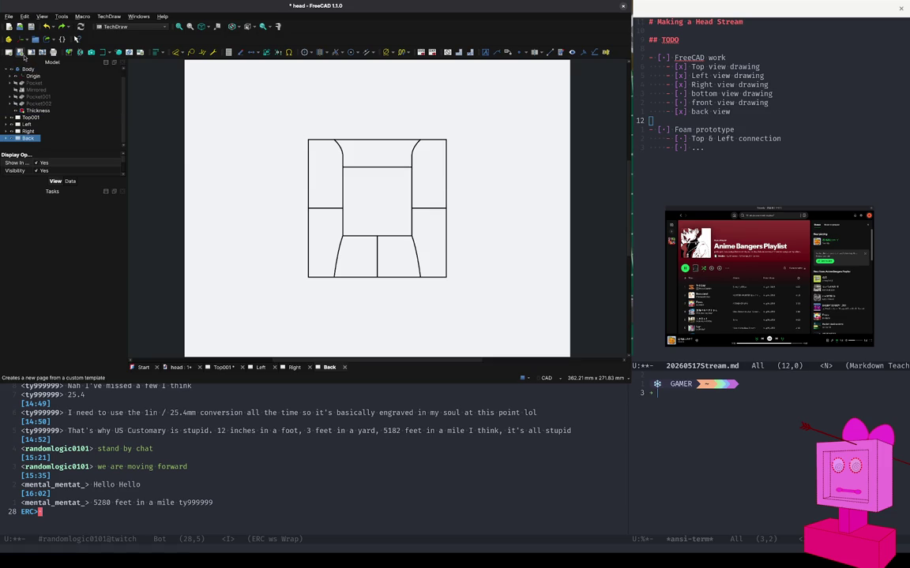
pyautogui.click(20, 52)
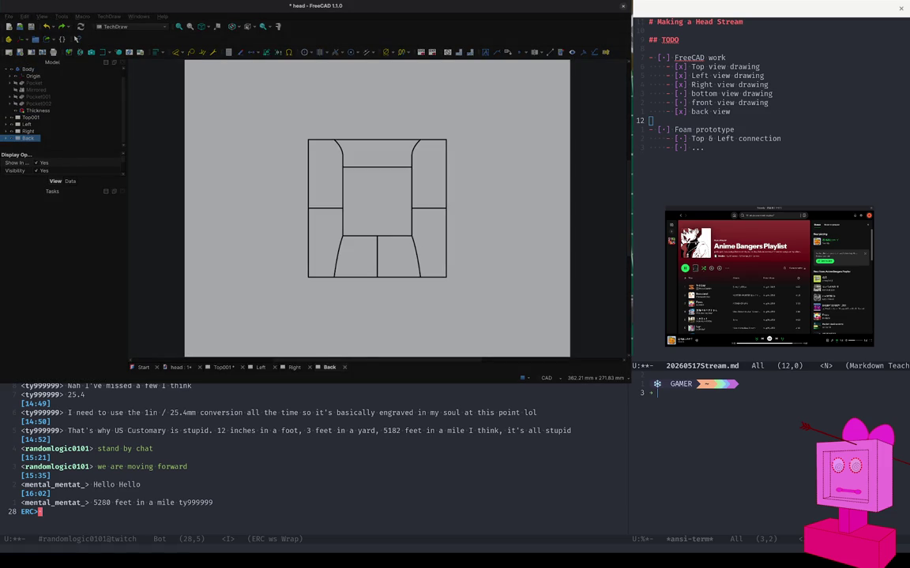
# Create a blank page from the template and select the new Page004 to rename it bottom.
pyautogui.press('Return')
pyautogui.keyDown('ctrl'); pyautogui.click(107, 133); pyautogui.keyUp('ctrl')
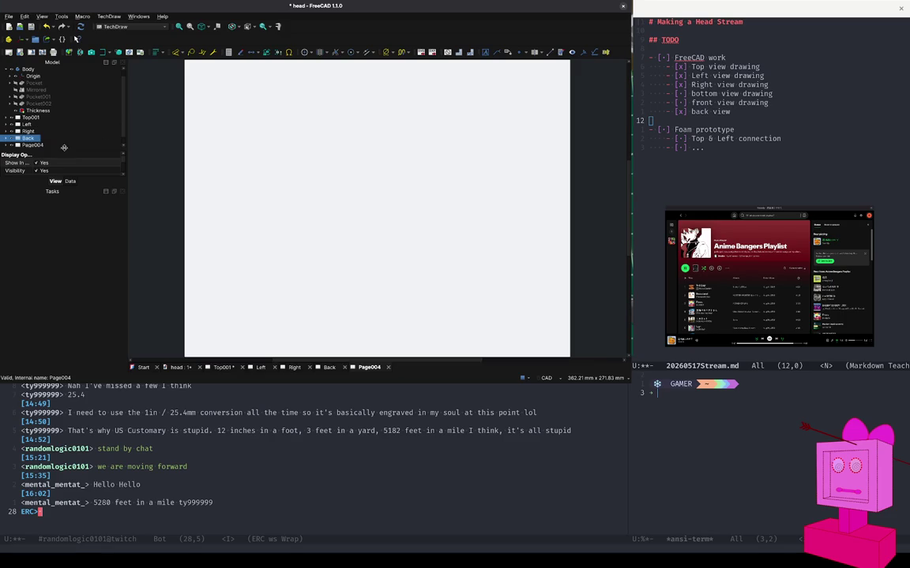
pyautogui.click(41, 146)
pyautogui.write('bottom')
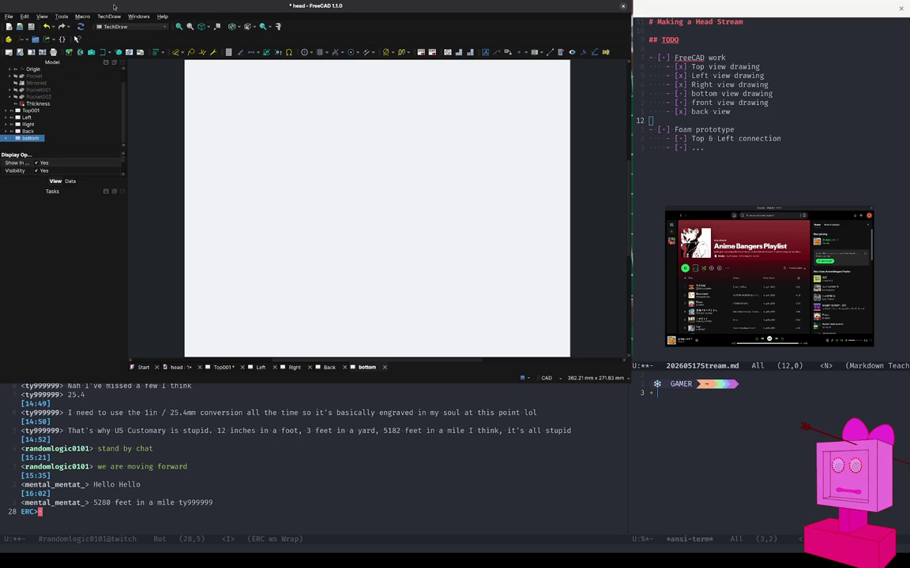
pyautogui.scroll(1, 44, 81)
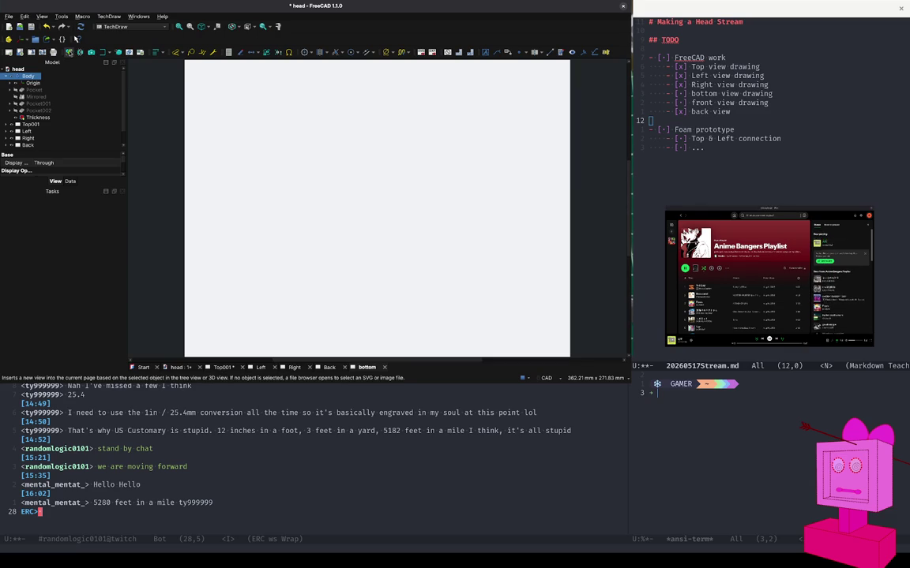
# Insert a Body view on the bottom page and toggle its projection between square and tapered directions.
pyautogui.click(69, 52)
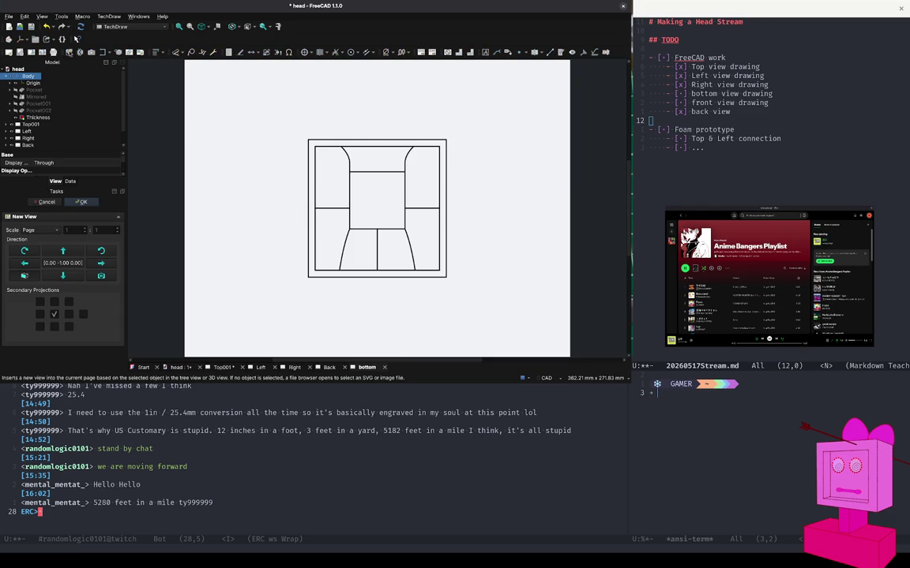
pyautogui.click(75, 252)
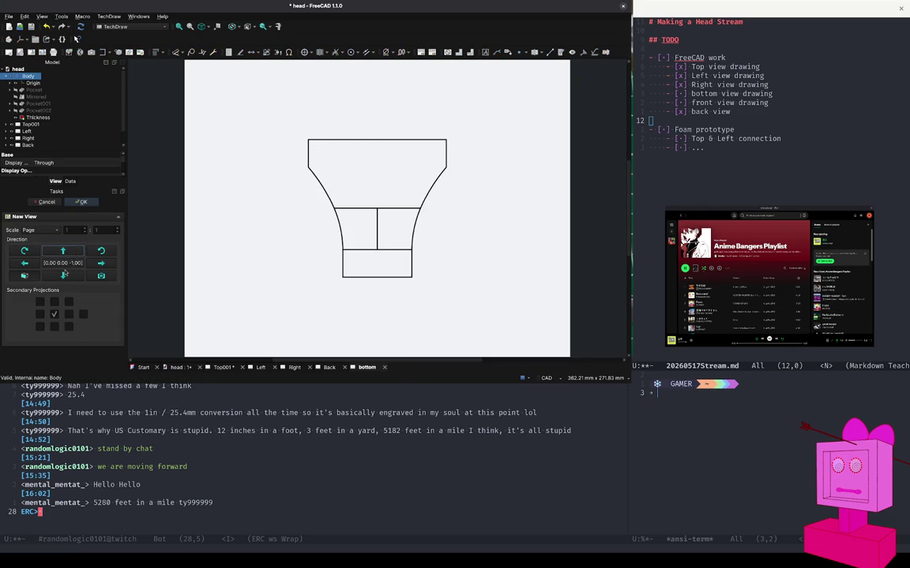
pyautogui.click(64, 276)
pyautogui.click(64, 276)
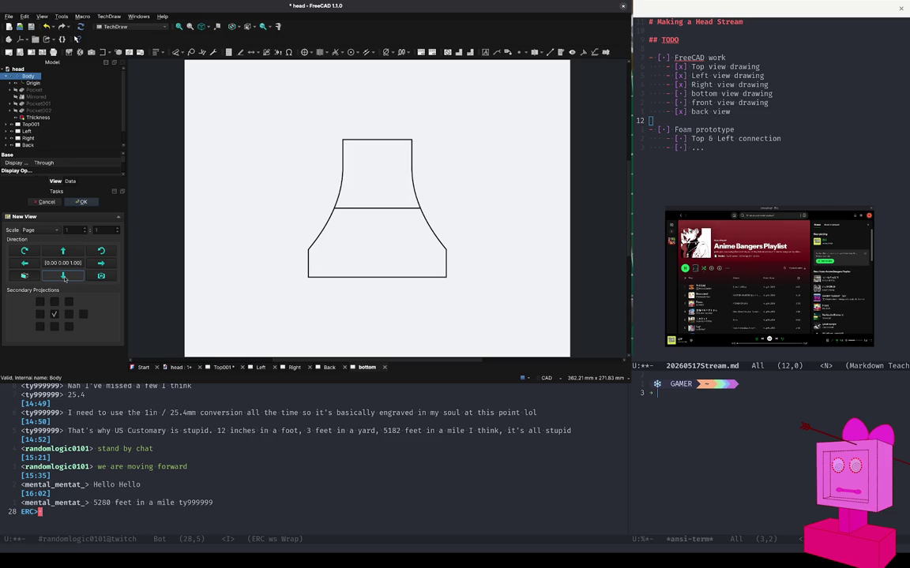
pyautogui.click(63, 251)
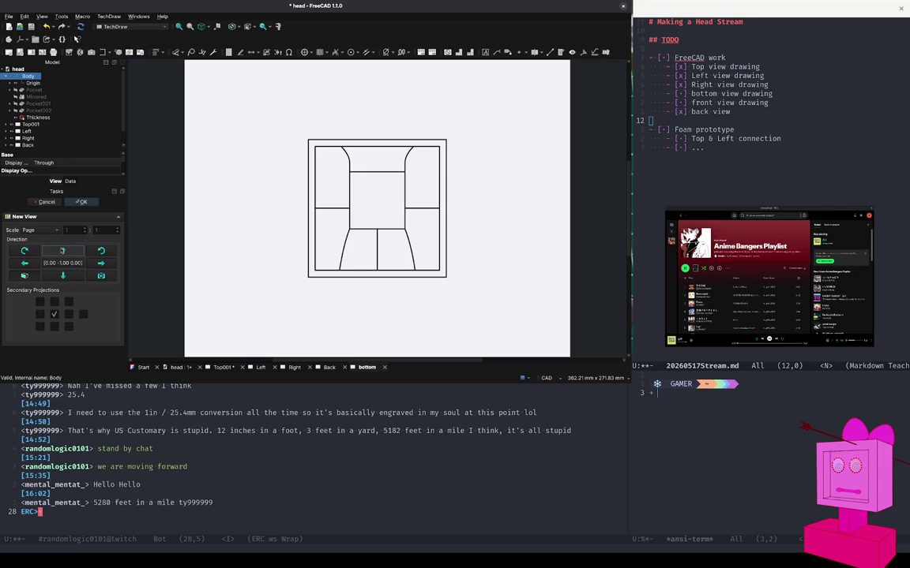
pyautogui.click(63, 251)
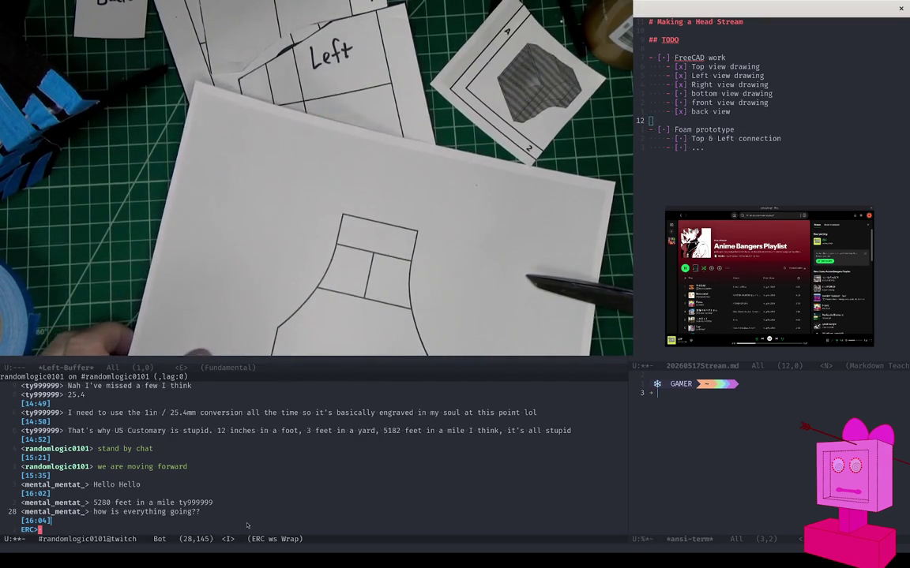
# Watch the bottom view printout get cut out, labelled Bottom, and set beside the foam head.
pyautogui.press('Up')
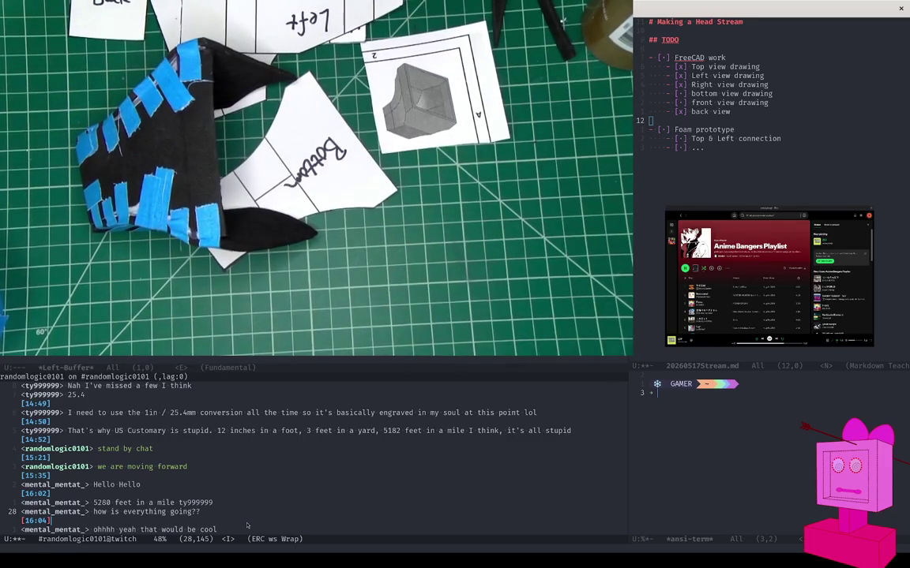
pyautogui.scroll(-3, 247, 525)
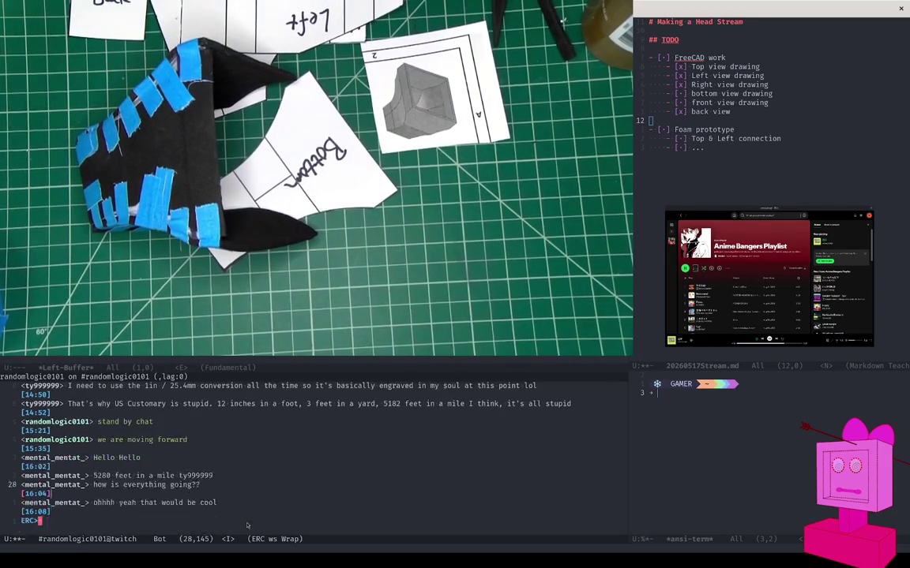
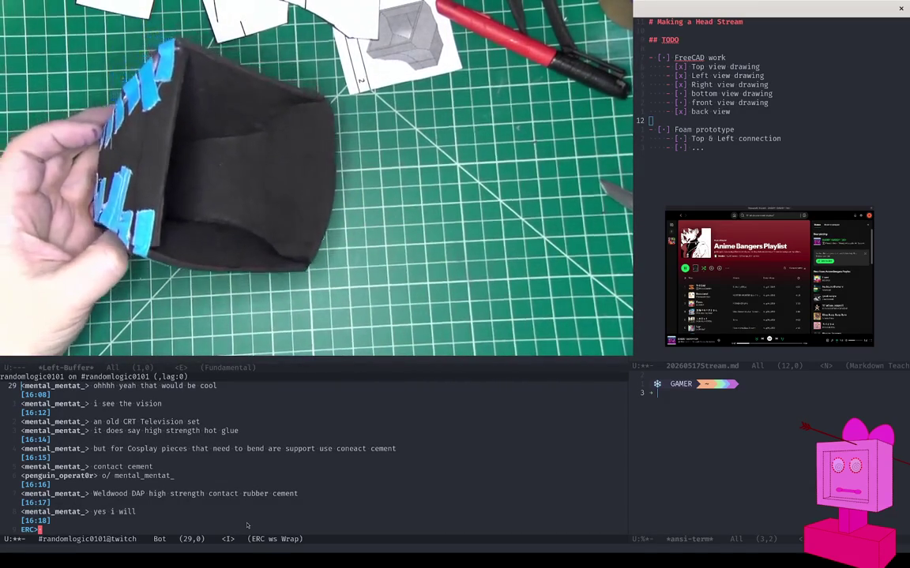
# Scroll down the stream layout showing FreeCAD's 'bottom' TechDraw page.
pyautogui.scroll(-1, 246, 525)
pyautogui.scroll(-2, 246, 525)
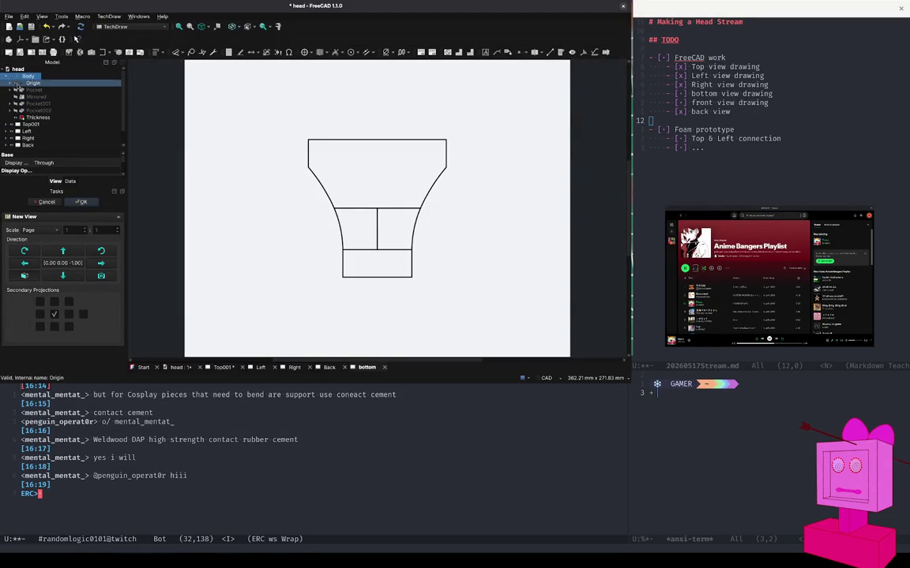
# Show the head model's 3D view and expand the head document to list its Body.
pyautogui.click(16, 70)
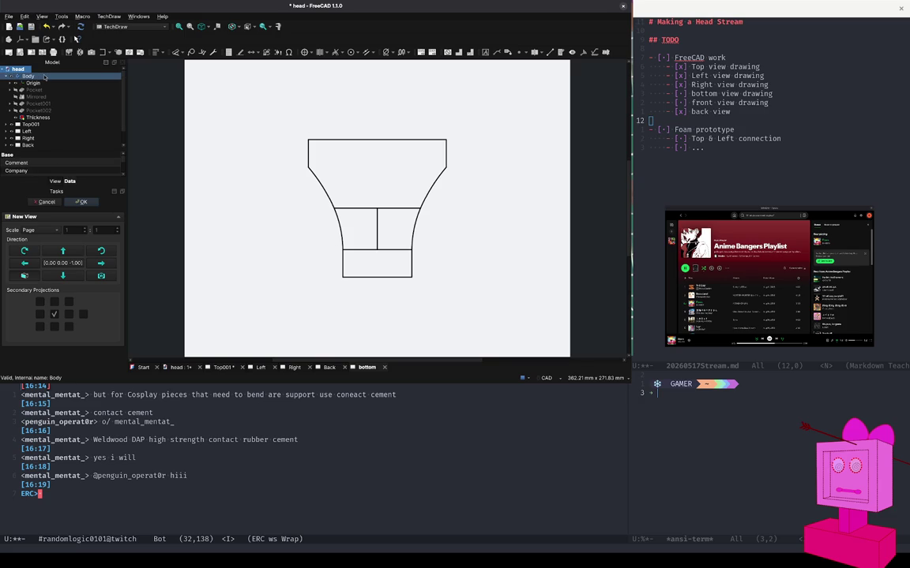
pyautogui.click(178, 368)
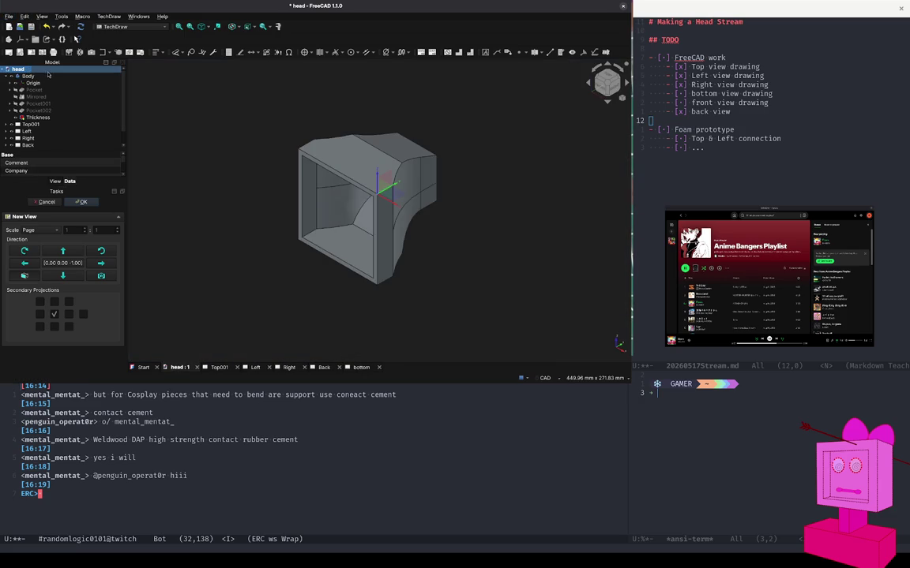
pyautogui.click(3, 69)
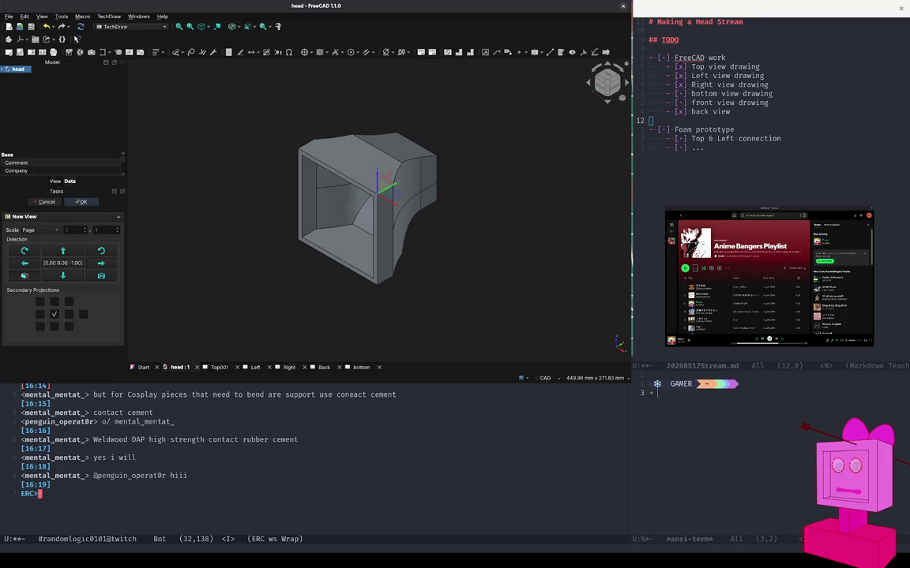
pyautogui.click(41, 92)
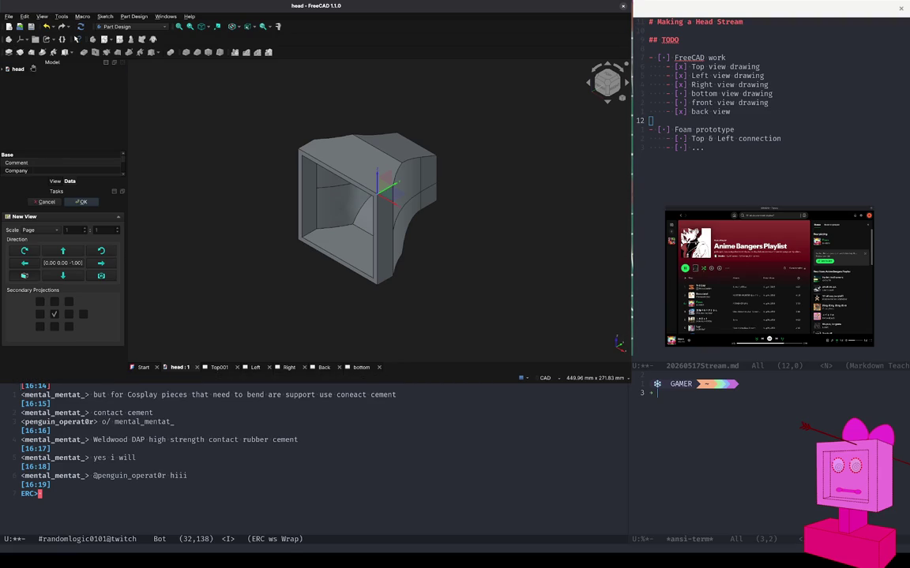
pyautogui.click(3, 70)
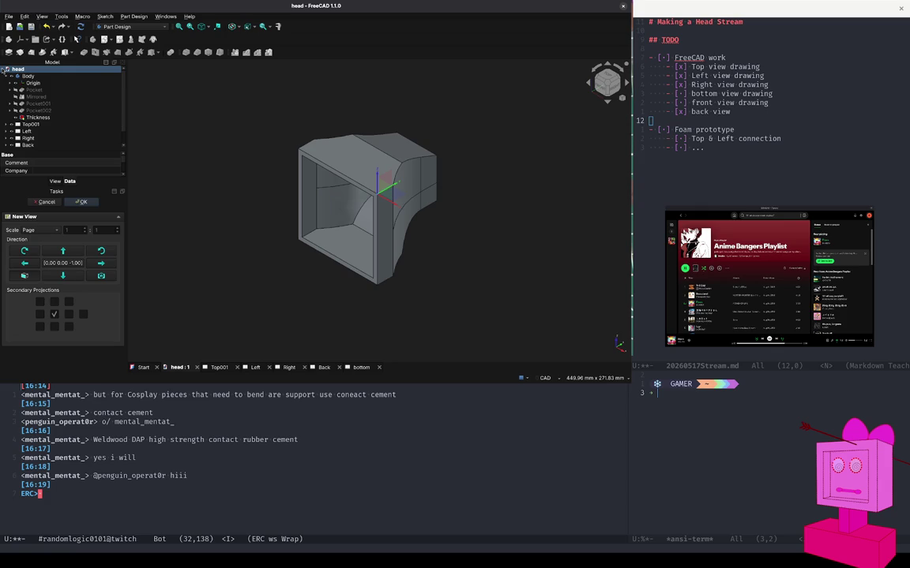
pyautogui.click(4, 70)
pyautogui.click(4, 70)
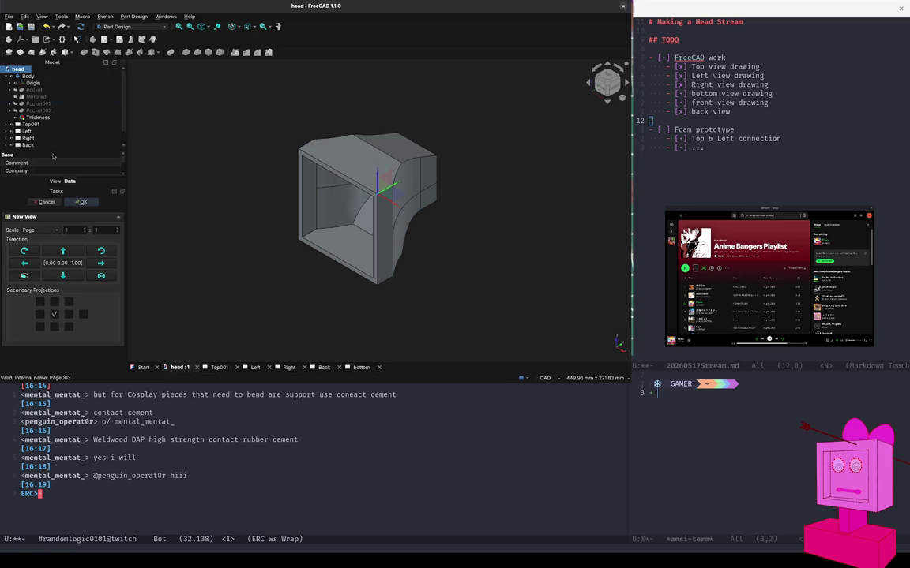
# Close the unfinished New View task and add a new Part container to the head document.
pyautogui.click(81, 202)
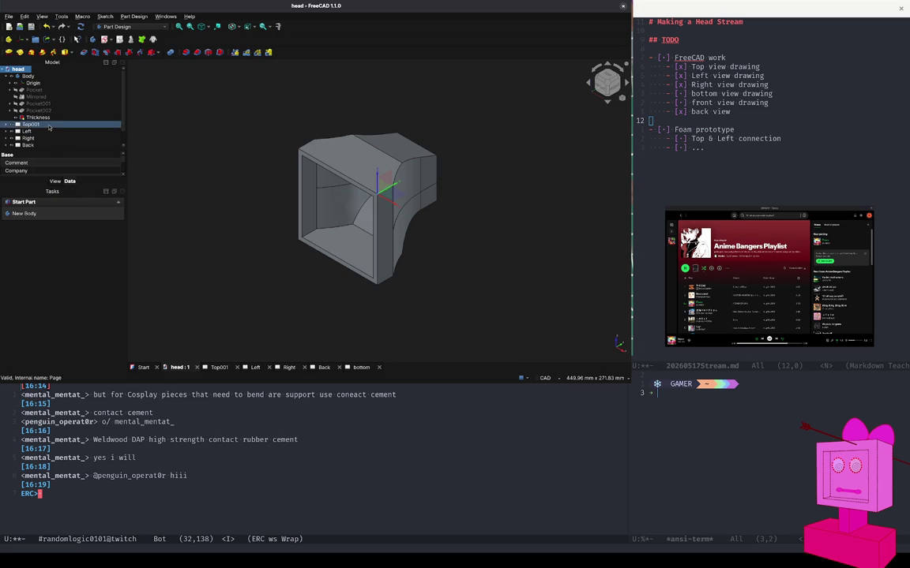
pyautogui.click(6, 70)
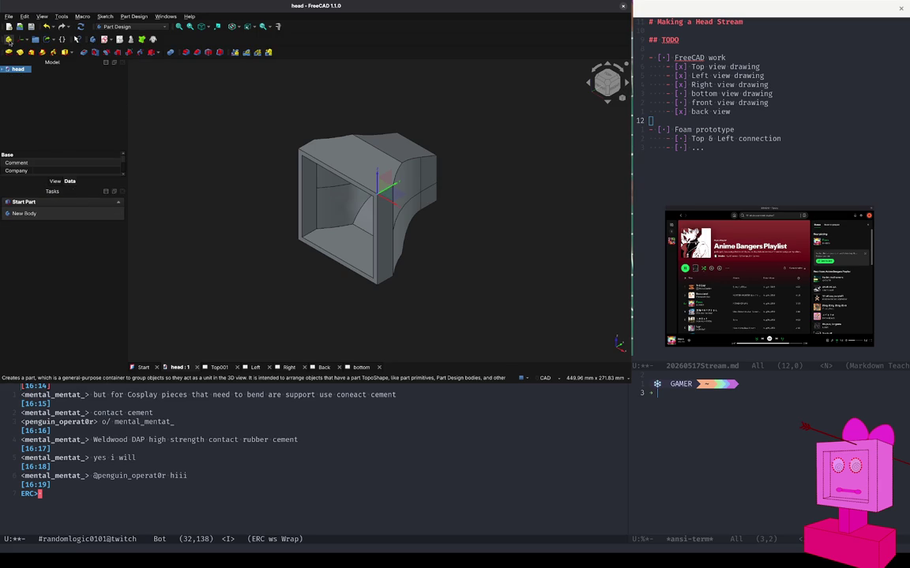
pyautogui.click(9, 39)
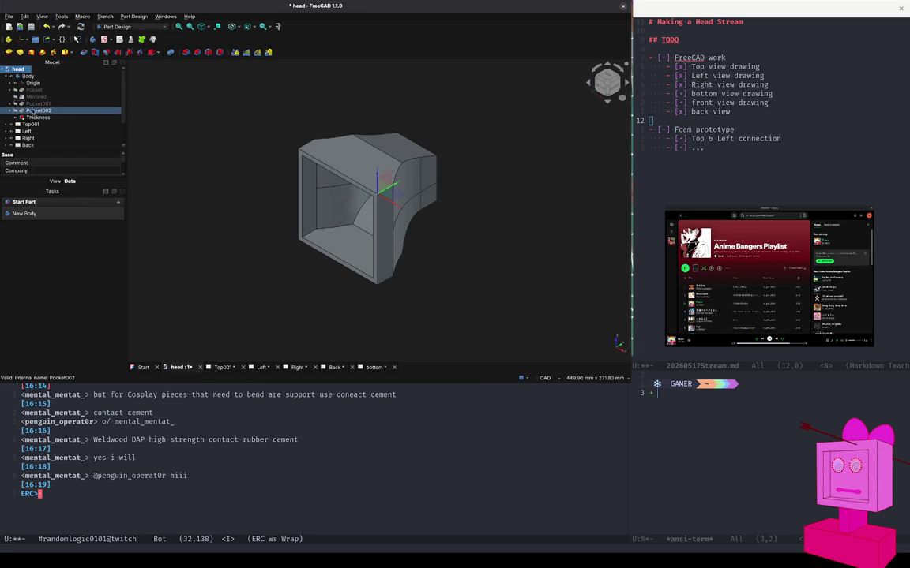
pyautogui.scroll(-2, 72, 115)
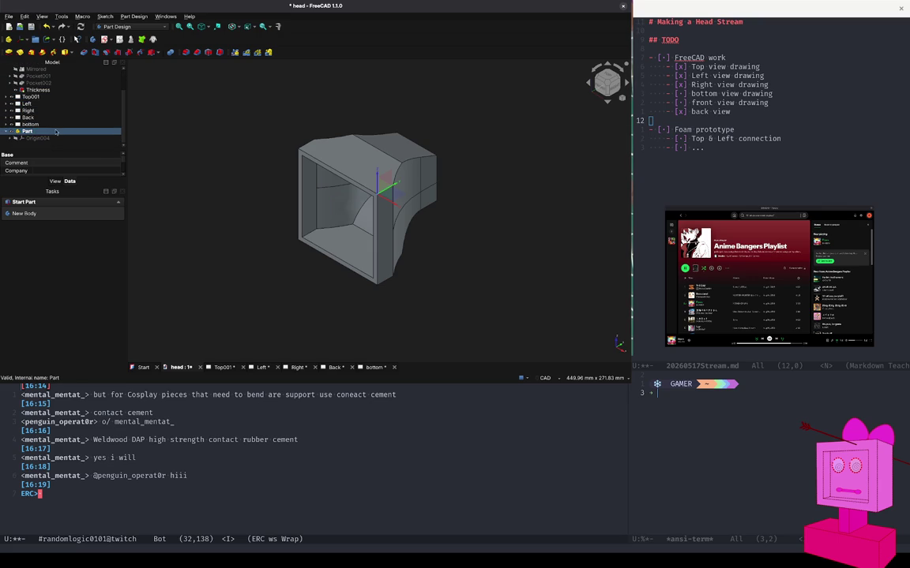
pyautogui.scroll(2, 49, 120)
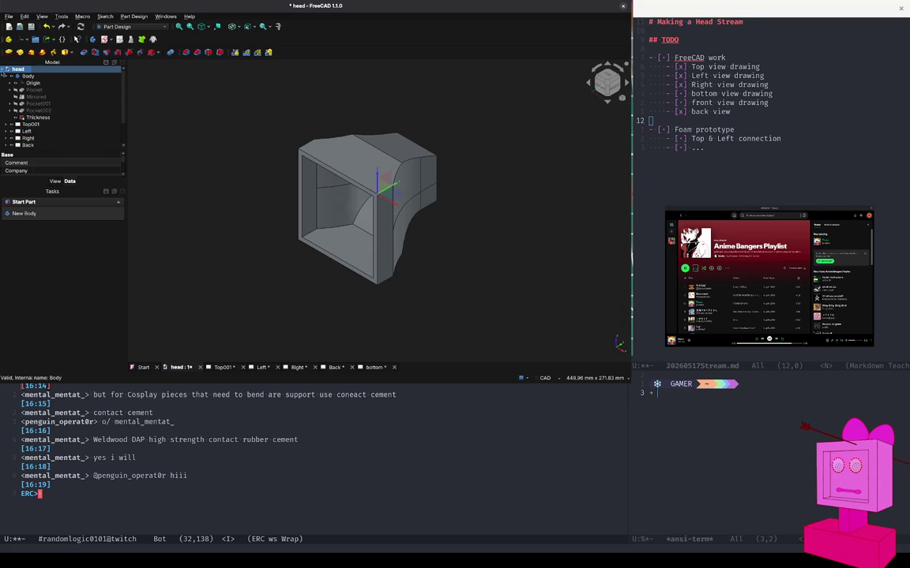
pyautogui.click(4, 69)
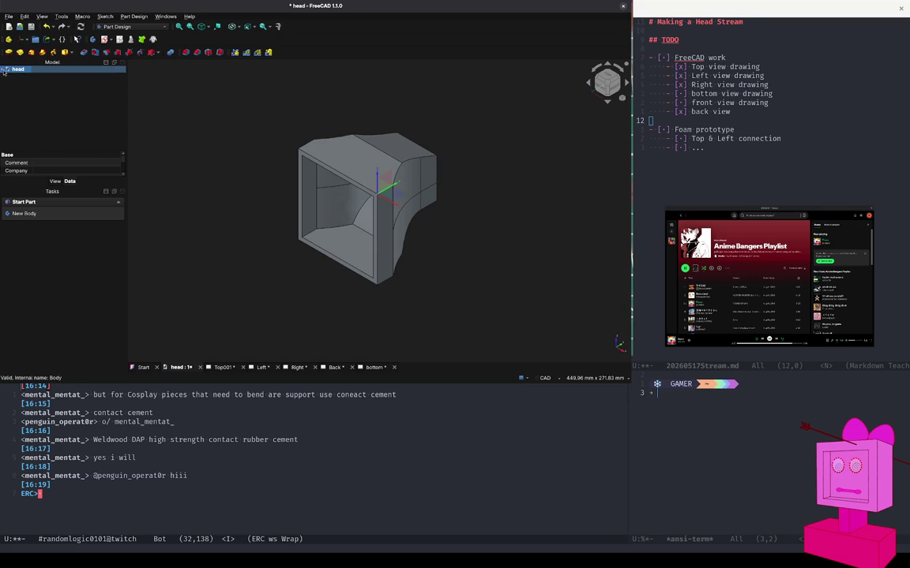
pyautogui.click(3, 70)
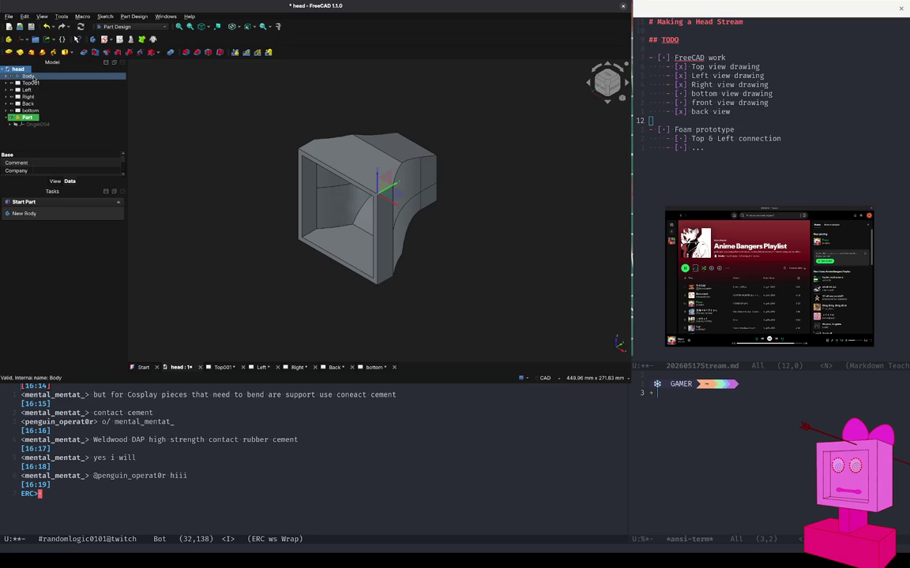
pyautogui.click(33, 76)
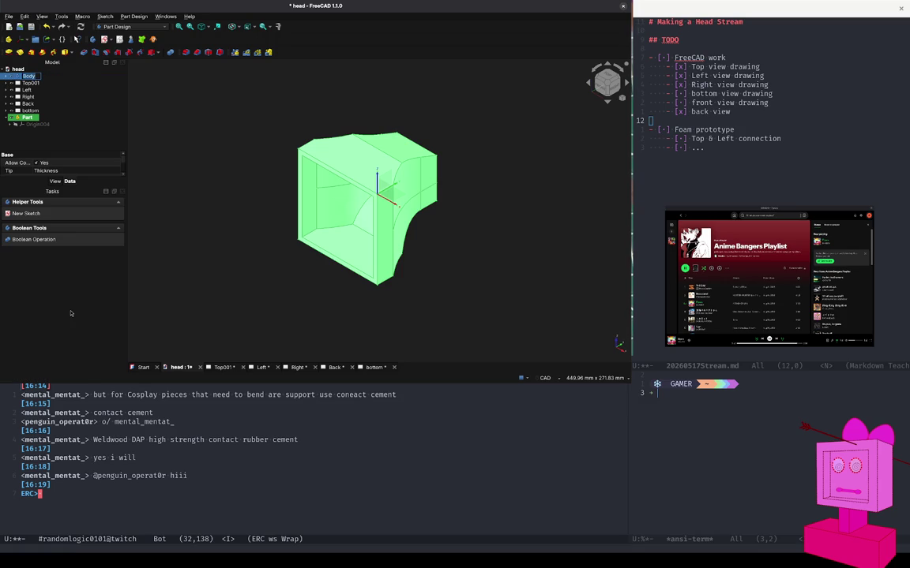
# Rename the Body to 'Case' and the new Part container to 'Bezzle'.
pyautogui.write('Case')
pyautogui.click(27, 117)
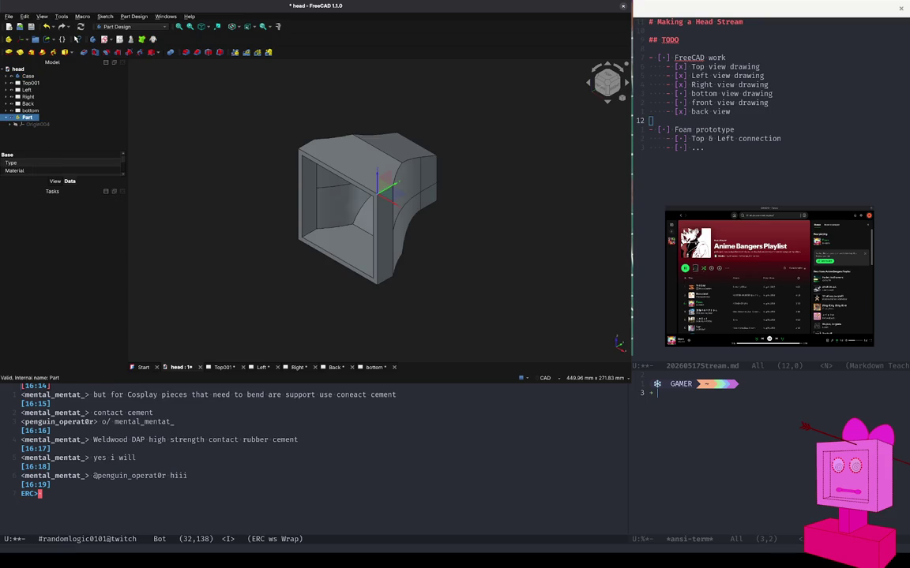
pyautogui.write('Bezzle')
pyautogui.press('Return')
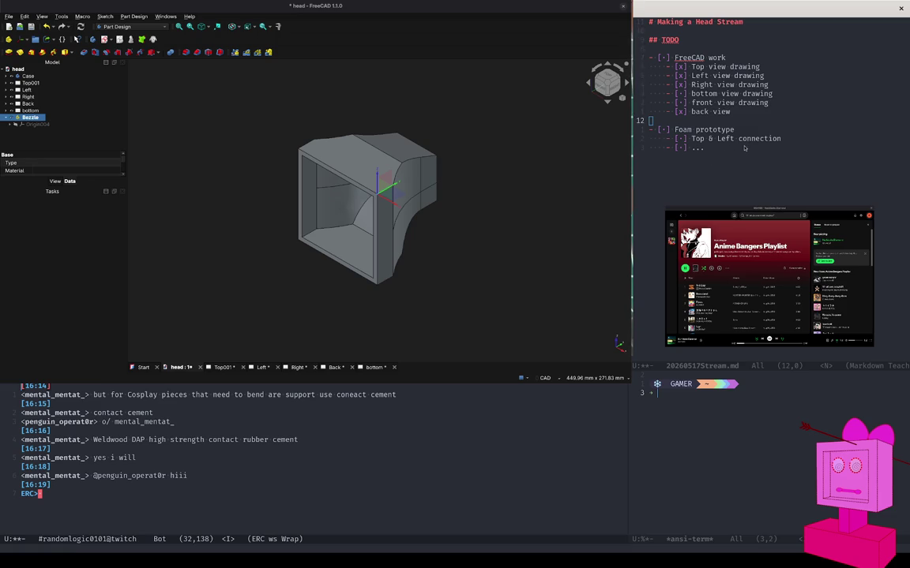
pyautogui.click(791, 141)
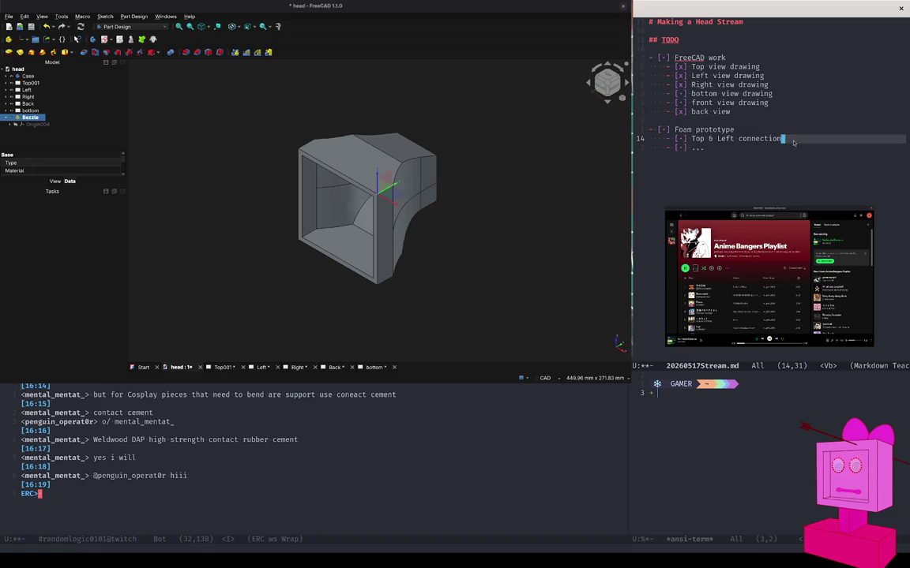
# Delete the Foam prototype's two sub-items and mark Foam prototype done.
pyautogui.press('h')
pyautogui.press('h')
pyautogui.press('h')
pyautogui.press('Escape')
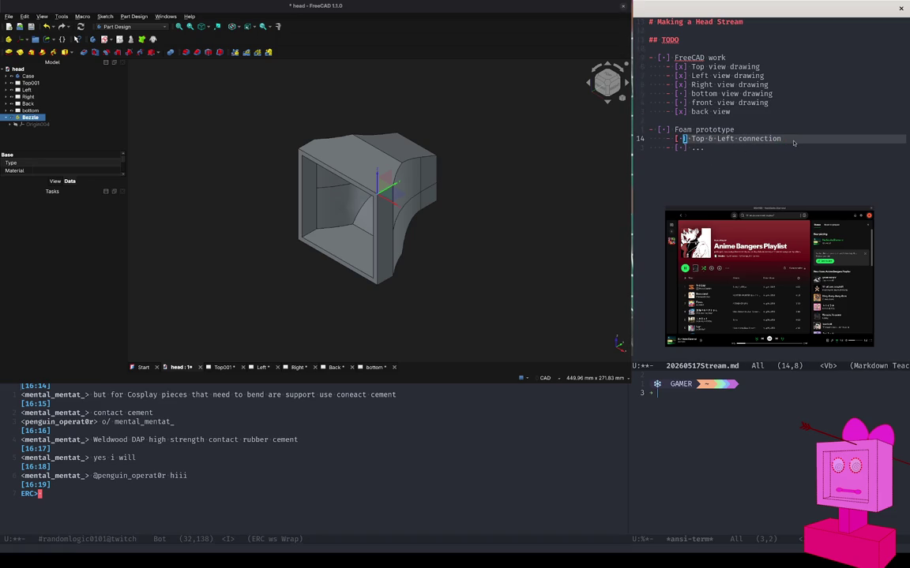
pyautogui.press('l')
pyautogui.press('l')
pyautogui.press('l')
pyautogui.press('l')
pyautogui.press('l')
pyautogui.press('l')
pyautogui.press('l')
pyautogui.press('l')
pyautogui.press('l')
pyautogui.press('e')
pyautogui.press('h')
pyautogui.press('b')
pyautogui.press('b')
pyautogui.press('b')
pyautogui.press('b')
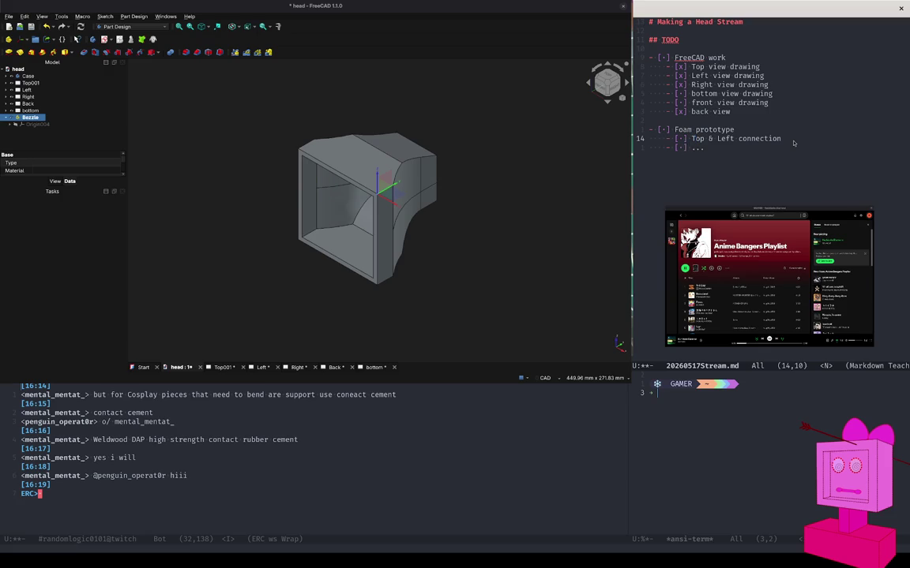
pyautogui.press('h')
pyautogui.press('h')
pyautogui.press('0')
pyautogui.press('v')
pyautogui.press('j')
pyautogui.press('j')
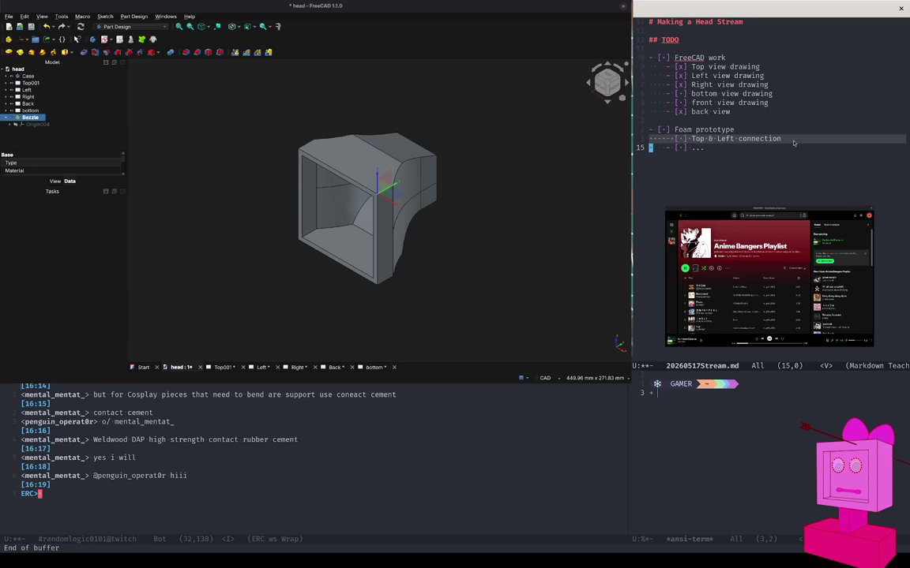
pyautogui.press('$')
pyautogui.press('d')
pyautogui.hotkey('ctrl', 'c')
pyautogui.hotkey('ctrl', 'd')
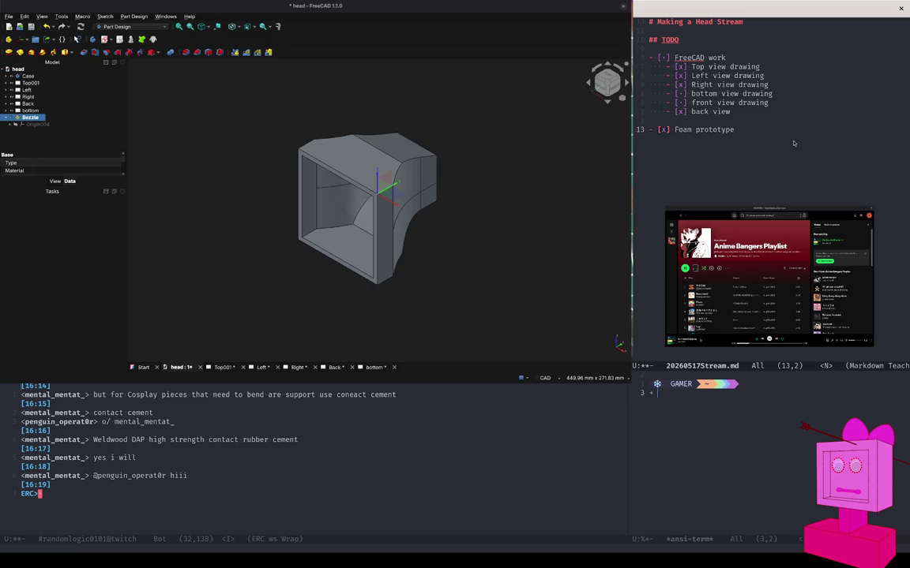
# Tick off the bottom view drawing item and add a new '- [ ] FreeCAD Bezzle' item.
pyautogui.press('k')
pyautogui.press('k')
pyautogui.press('k')
pyautogui.hotkey('ctrl', 'c')
pyautogui.hotkey('ctrl', 'd')
pyautogui.press('j')
pyautogui.press('j')
pyautogui.press('j')
pyautogui.press('j')
pyautogui.press('j')
pyautogui.press('j')
pyautogui.write('o')
pyautogui.write('- [ ] ')
pyautogui.write('Free')
pyautogui.write('CAD Bezzle')
# Rename the 'FreeCAD work' item to 'FreeCAD Drawings' and tick it off.
pyautogui.click(649, 138)
pyautogui.click(735, 84)
pyautogui.click(725, 58)
pyautogui.press('BackSpace')
pyautogui.press('BackSpace')
pyautogui.press('BackSpace')
pyautogui.write('Drawings')
pyautogui.click(658, 58)
pyautogui.press('Escape')
pyautogui.hotkey('ctrl', 'c')
pyautogui.hotkey('ctrl', 'd')
pyautogui.press('j')
pyautogui.press('j')
pyautogui.press('j')
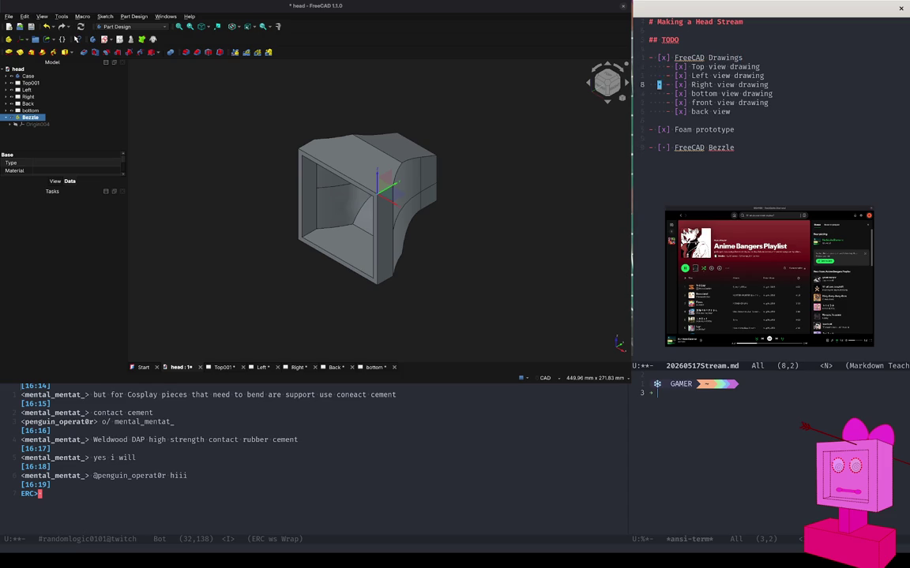
pyautogui.press('j')
pyautogui.press('j')
pyautogui.press('j')
# Spell-check 'Bezzle' and replace it with 'Bezel'.
pyautogui.press('w')
pyautogui.press('w')
pyautogui.press('z')
pyautogui.press('=')
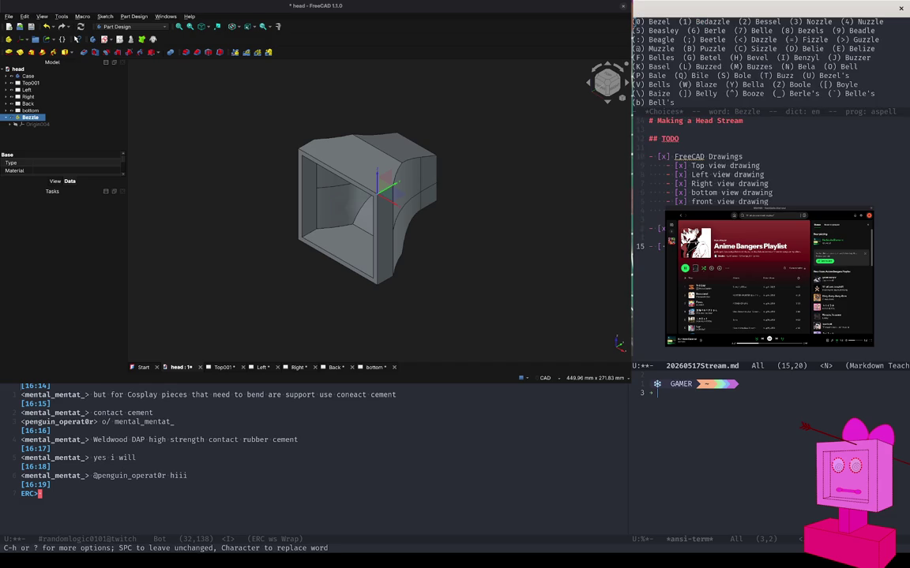
pyautogui.press('0')
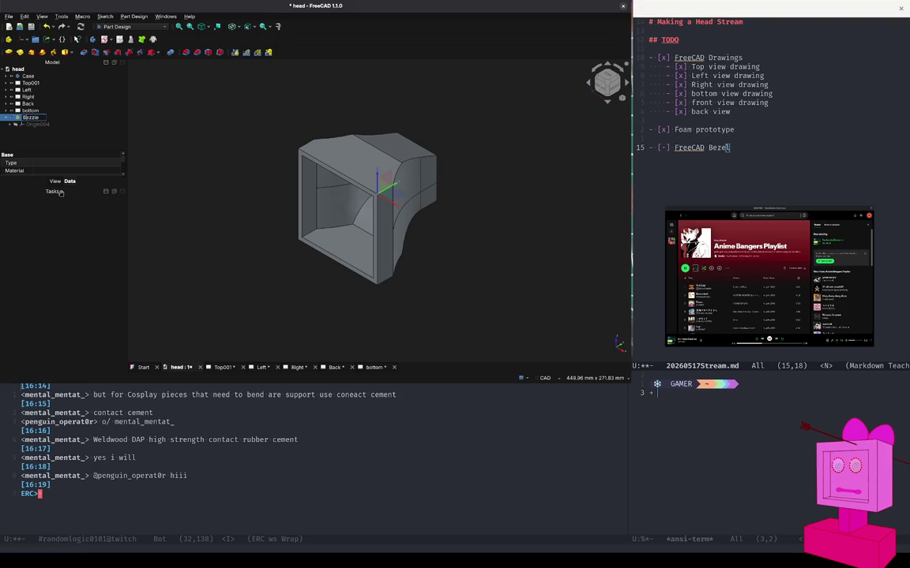
pyautogui.press('BackSpace')
pyautogui.press('Return')
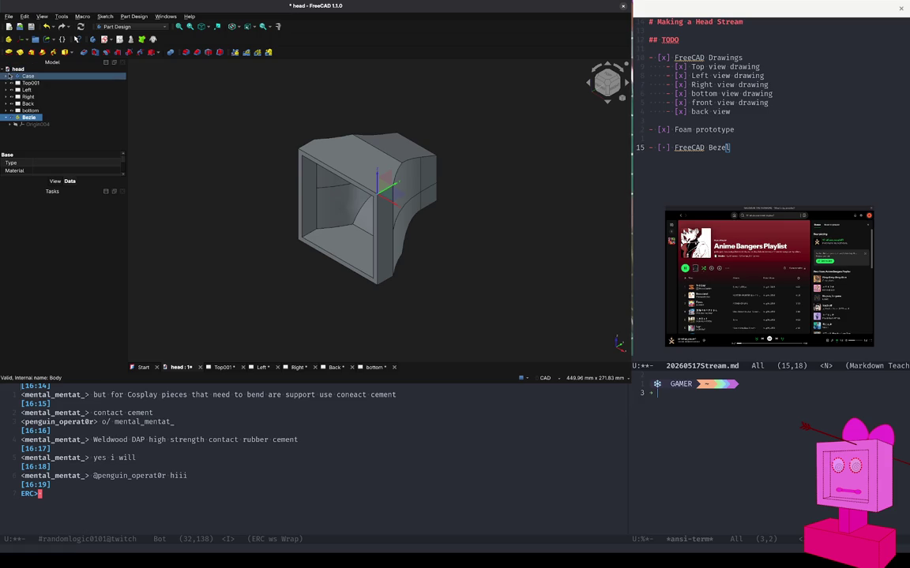
# Hide the Case body in the model tree.
pyautogui.click(12, 76)
# Toggle the Case body's visibility repeatedly, finishing with Case selected and shown.
pyautogui.click(11, 75)
pyautogui.click(11, 76)
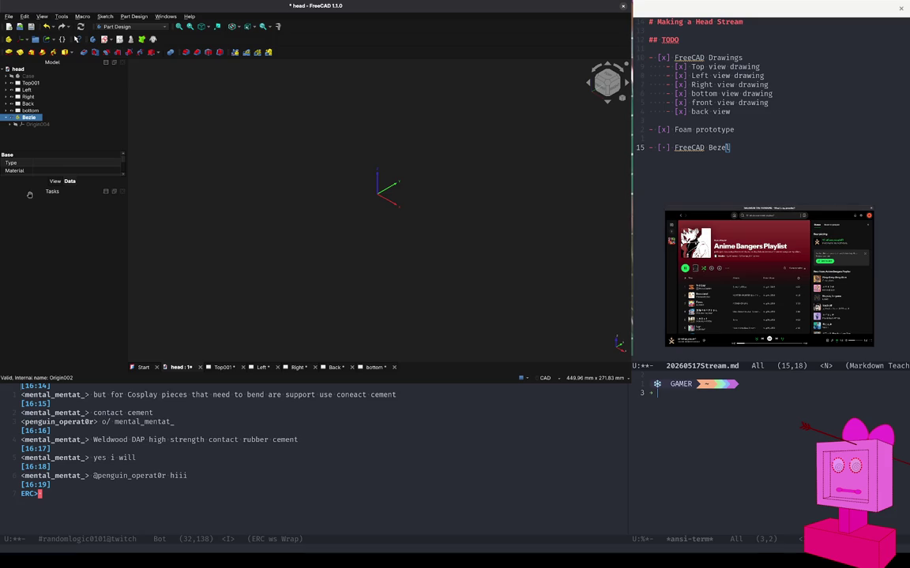
pyautogui.click(12, 76)
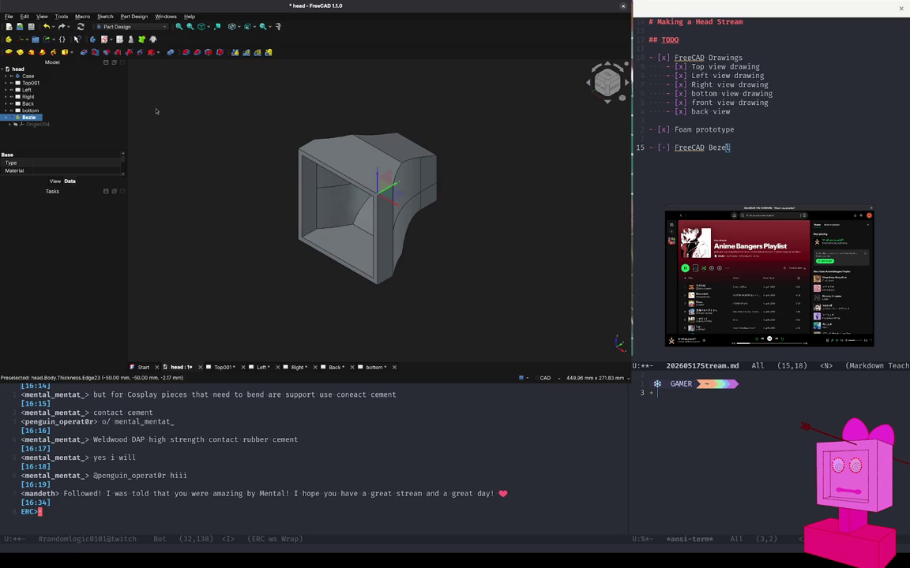
pyautogui.click(11, 76)
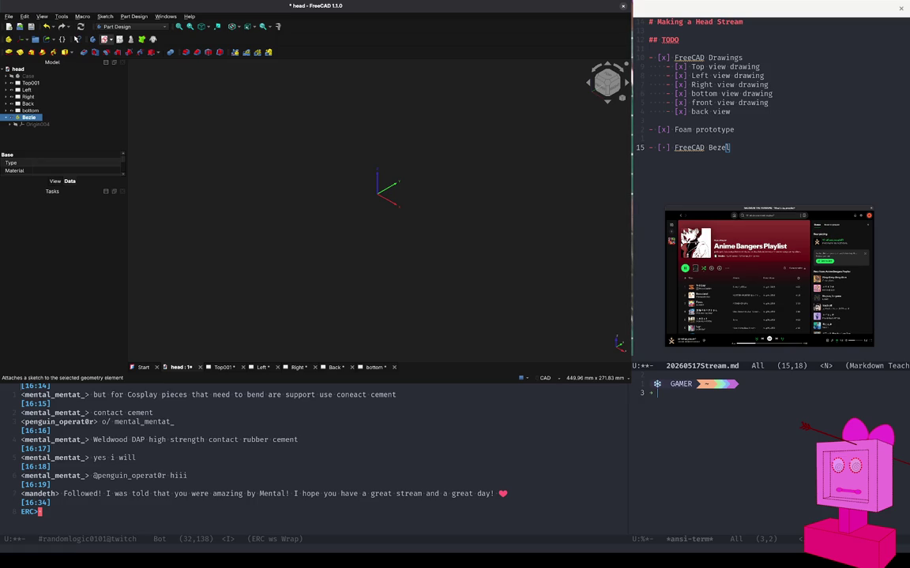
pyautogui.click(11, 75)
pyautogui.press('space')
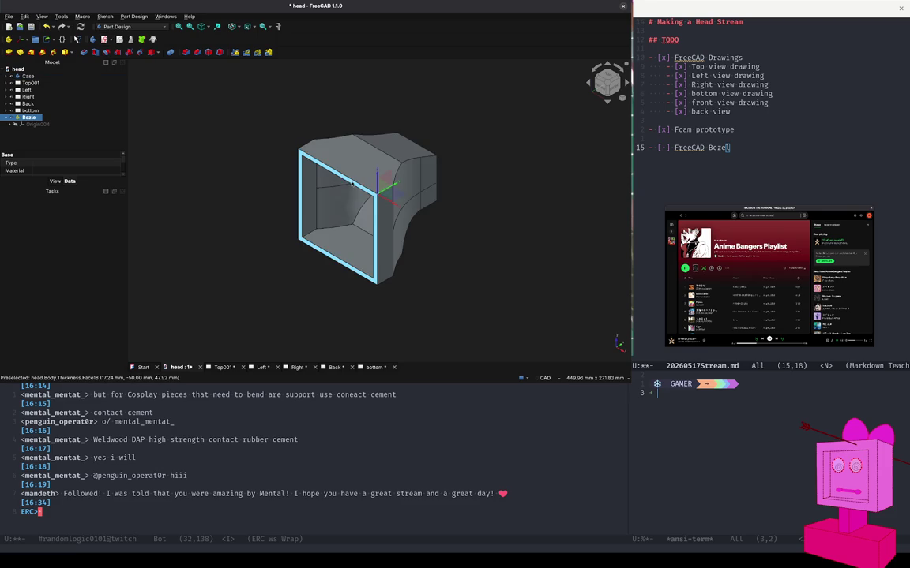
pyautogui.click(352, 182)
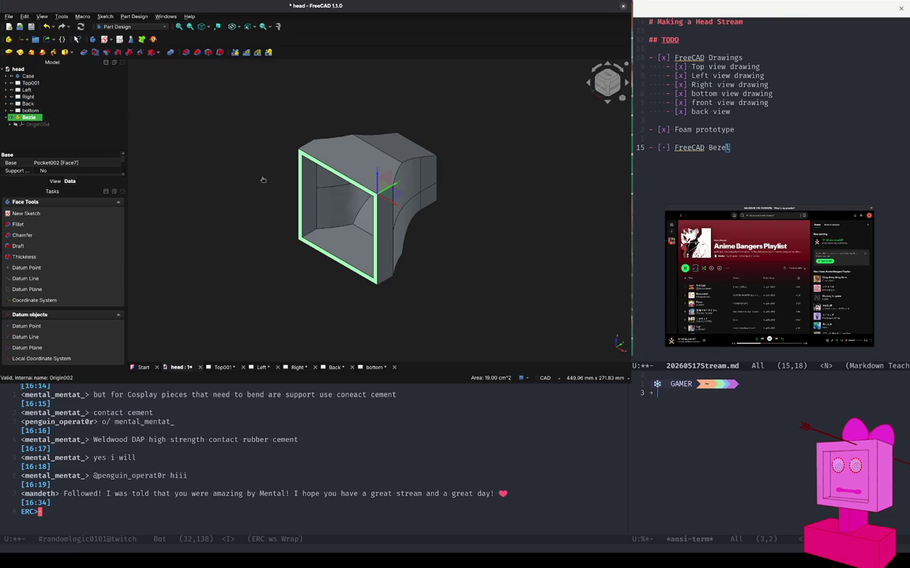
pyautogui.click(237, 160)
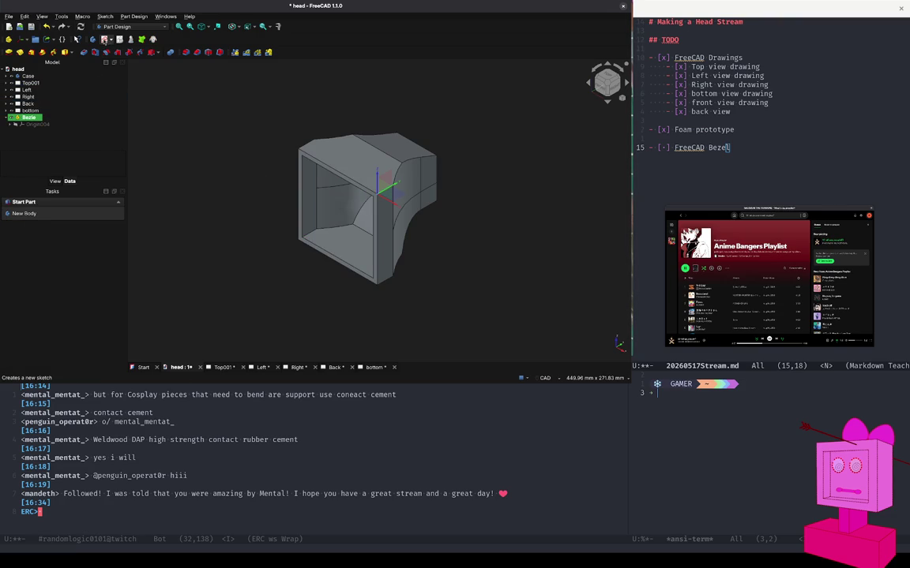
pyautogui.click(104, 39)
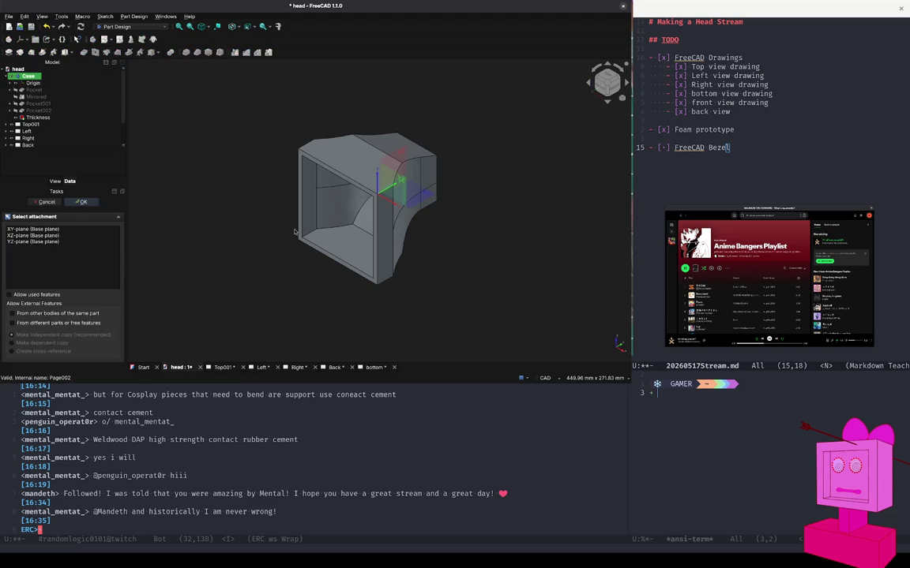
pyautogui.click(300, 174)
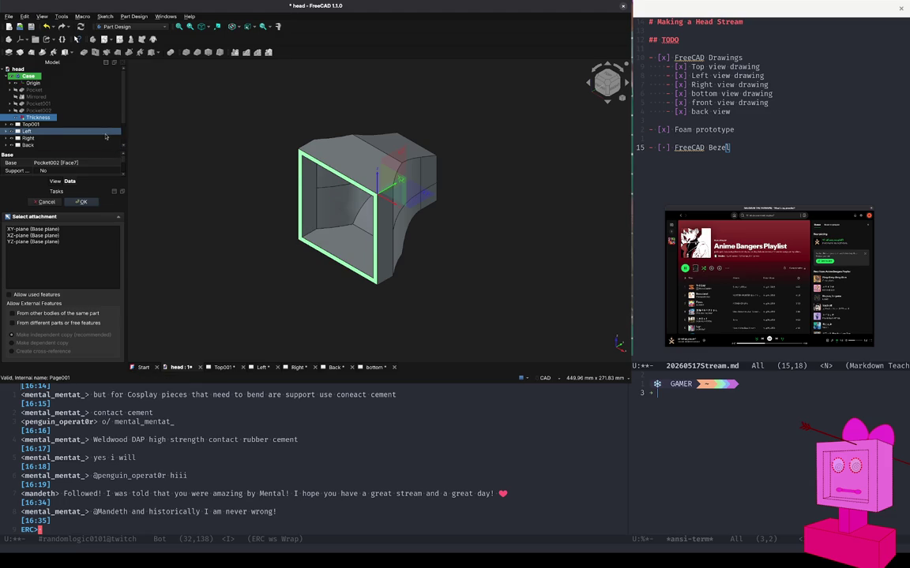
pyautogui.scroll(-2, 106, 126)
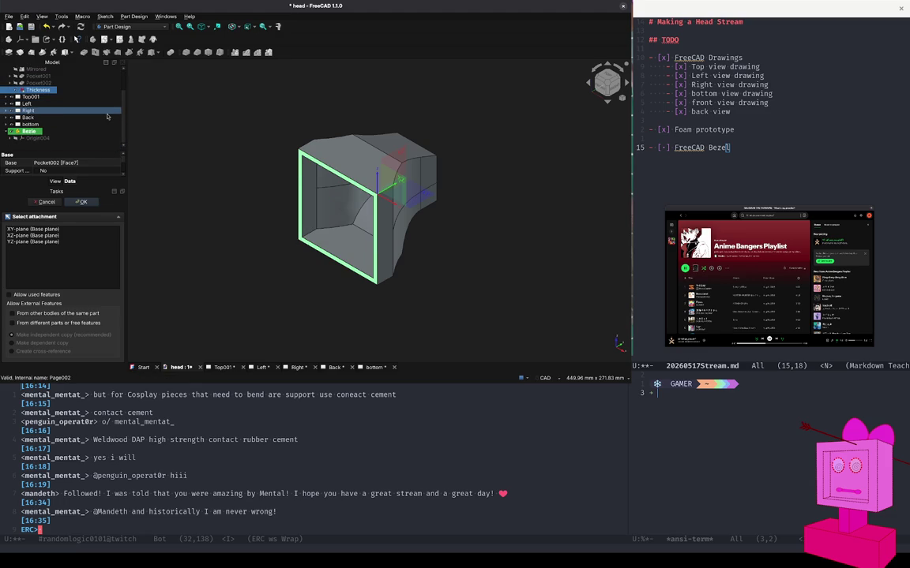
pyautogui.click(8, 138)
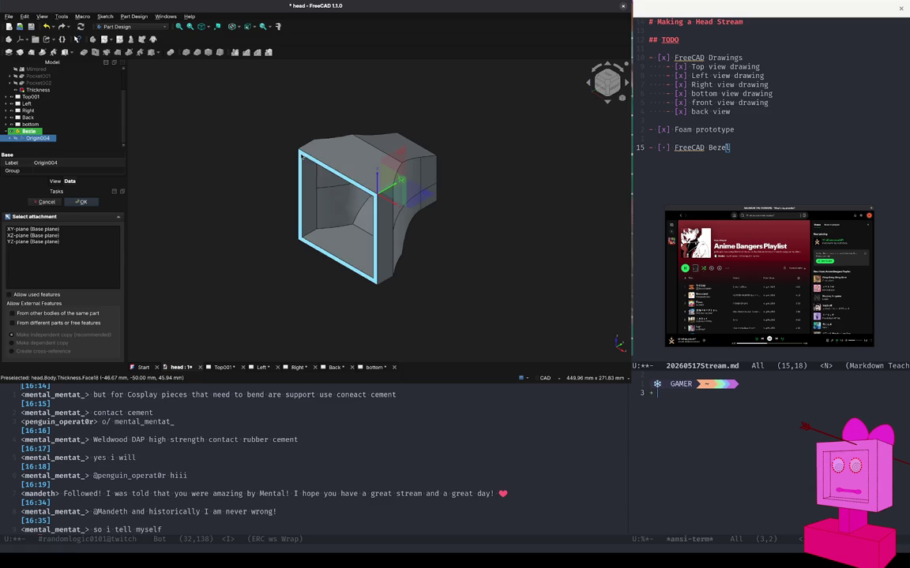
pyautogui.click(301, 157)
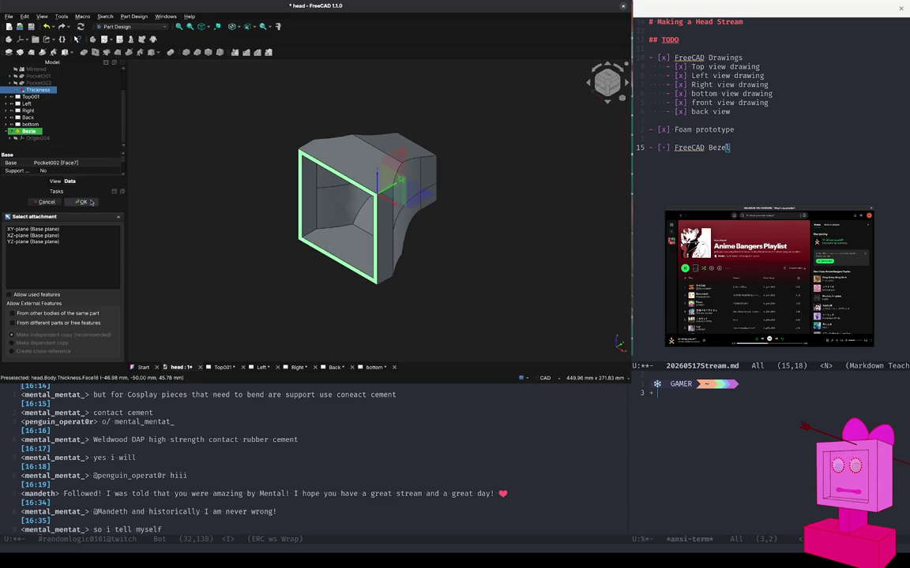
pyautogui.click(91, 203)
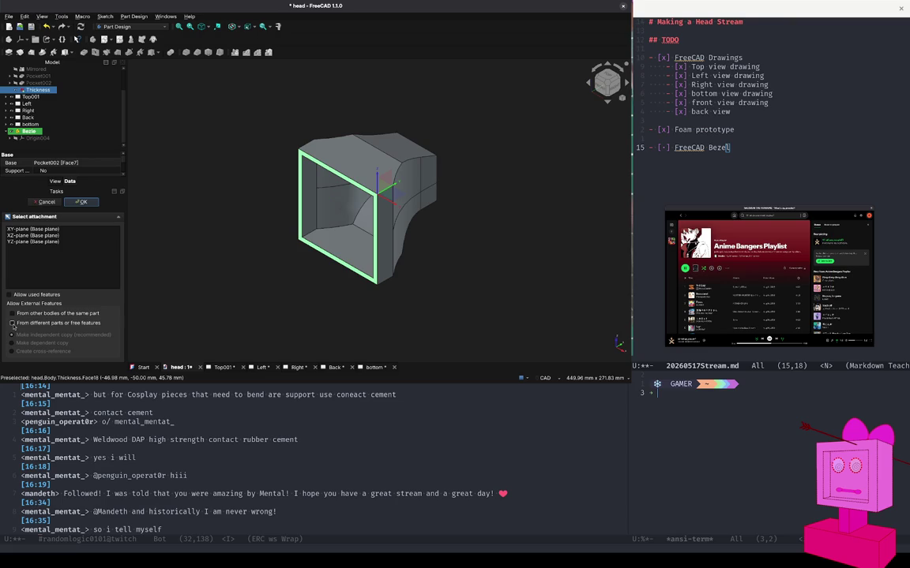
pyautogui.click(13, 323)
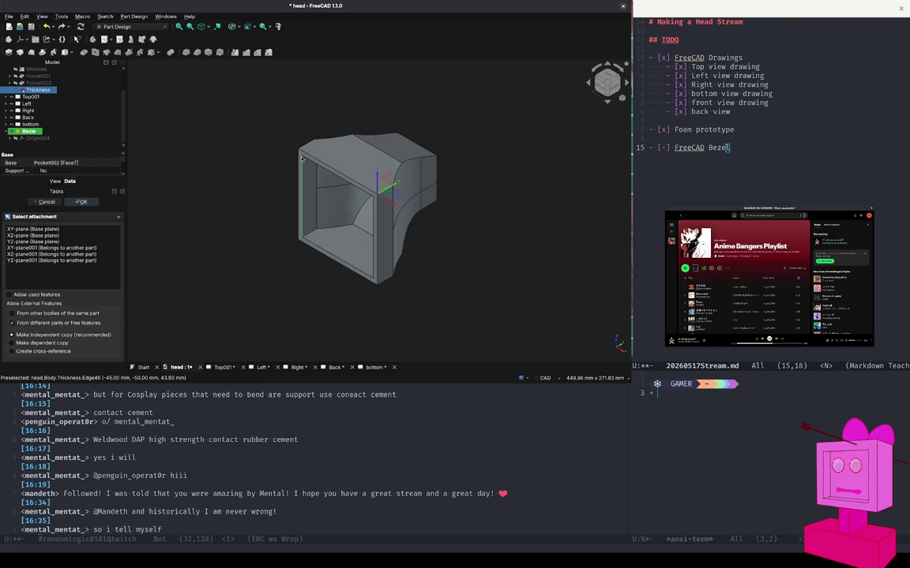
pyautogui.click(300, 156)
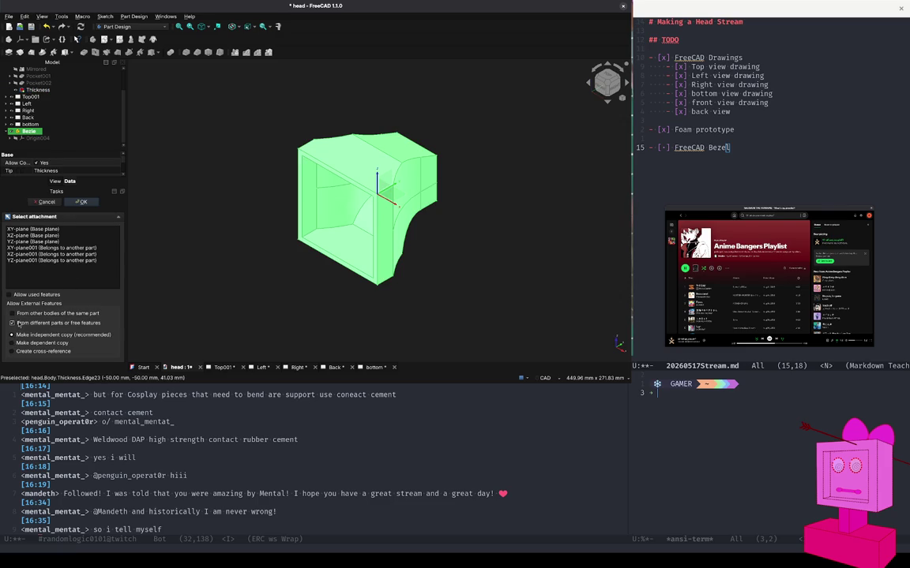
pyautogui.click(12, 323)
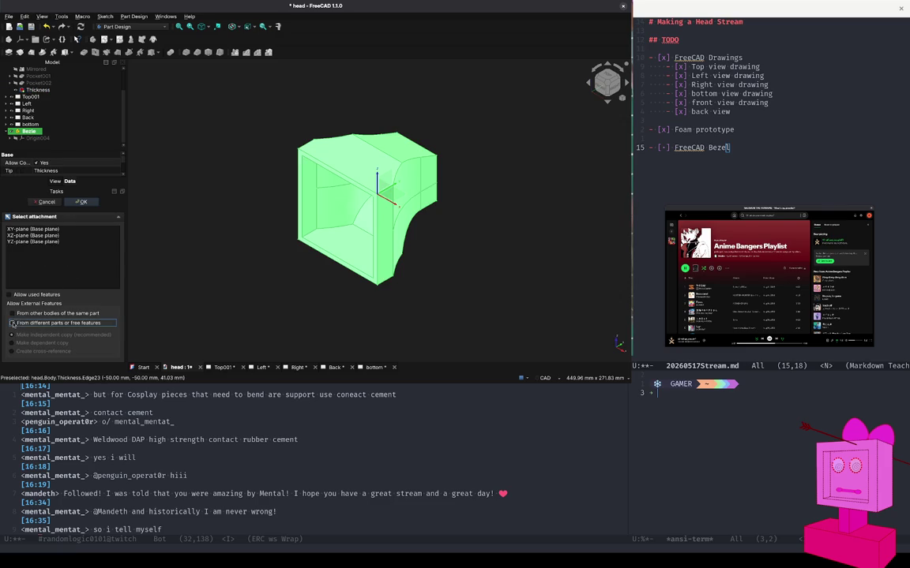
pyautogui.click(189, 248)
pyautogui.scroll(2, 13, 83)
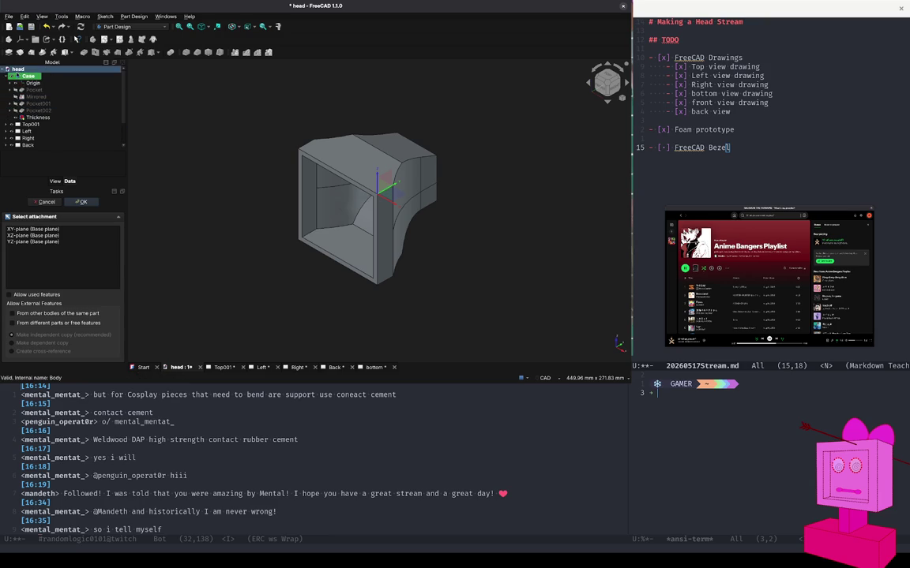
# Hide the Case body and attach the new sketch to the XZ-plane.
pyautogui.click(12, 79)
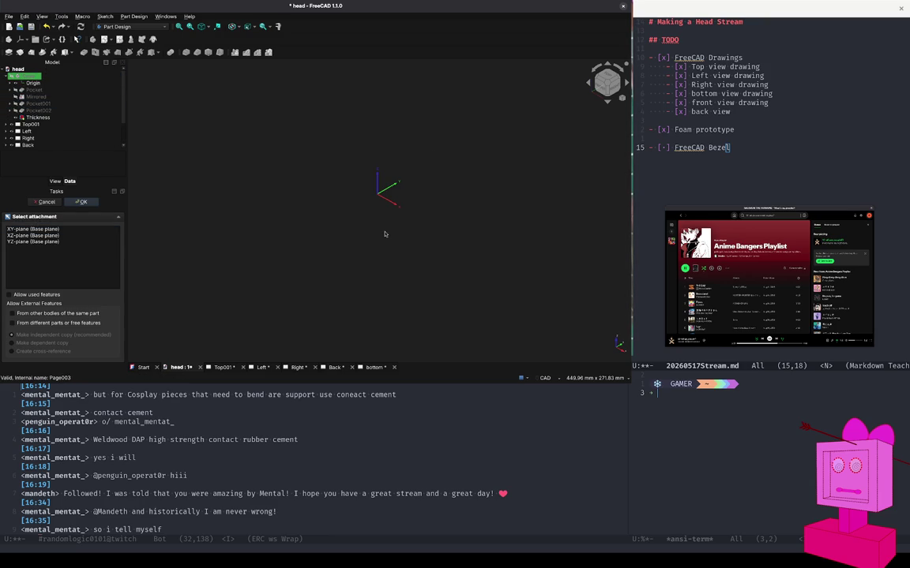
pyautogui.click(31, 236)
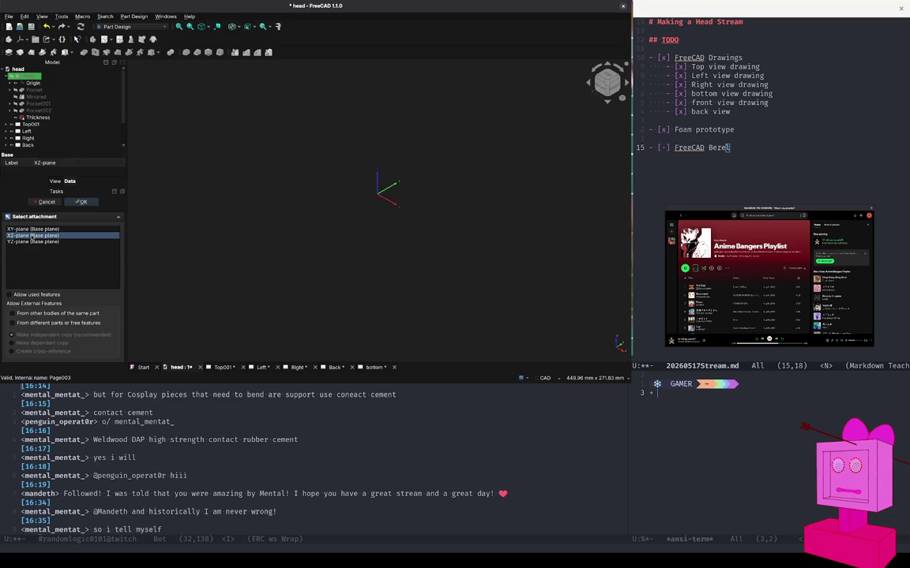
pyautogui.click(77, 202)
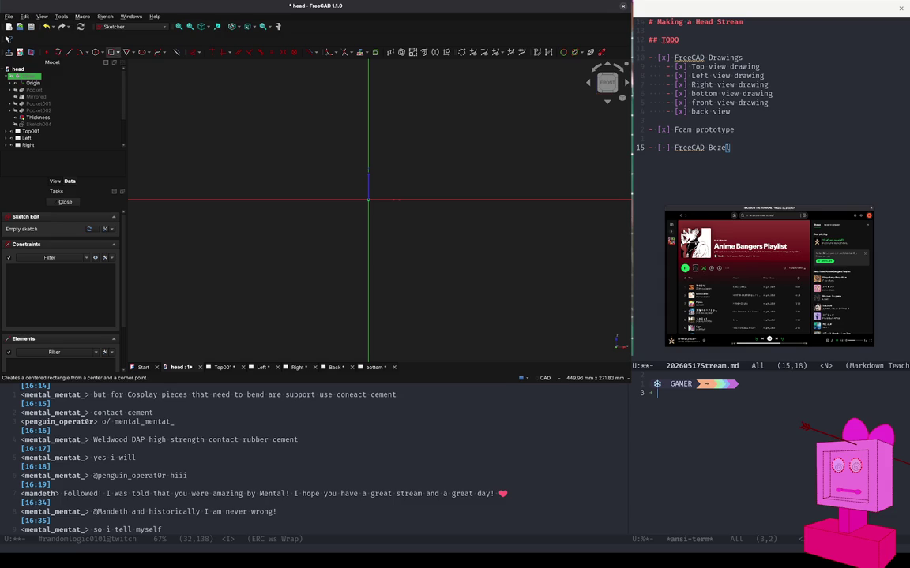
# Draw a 110 × 105 mm centred rectangle on the sketch origin.
pyautogui.click(113, 52)
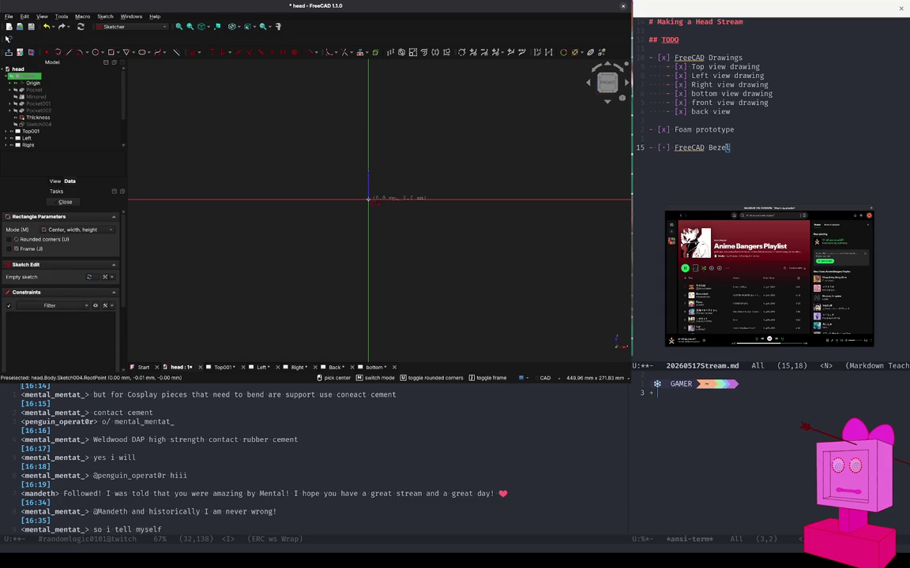
pyautogui.click(368, 198)
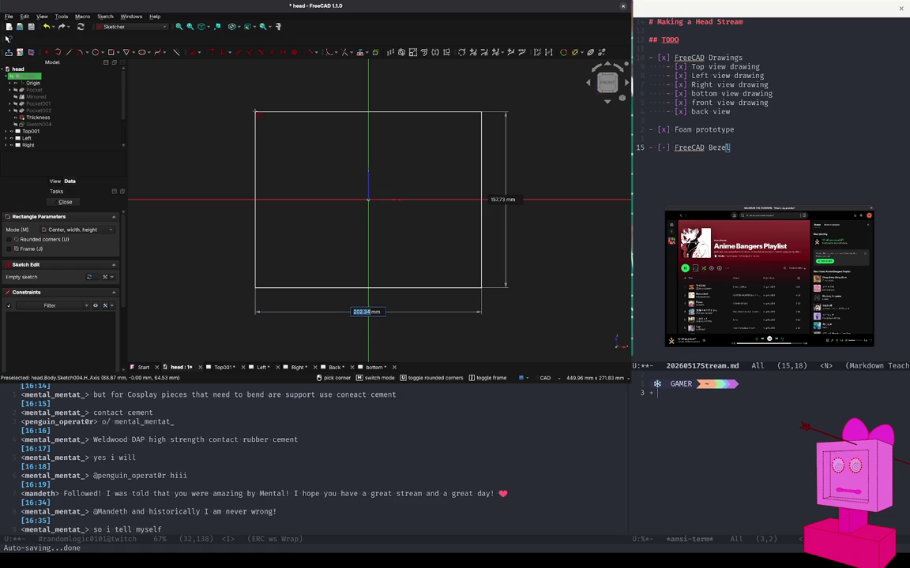
pyautogui.write('5')
pyautogui.press('BackSpace')
pyautogui.write('110')
pyautogui.press('Tab')
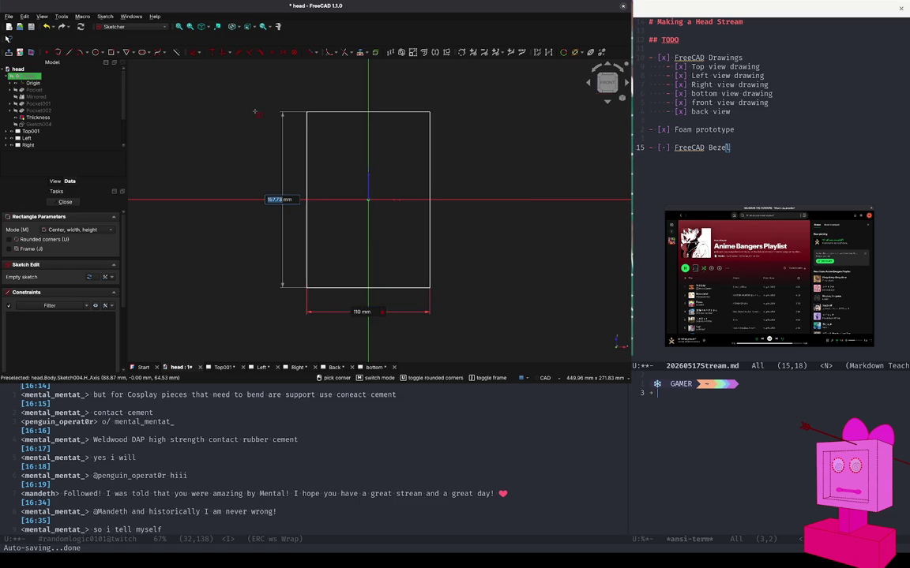
pyautogui.write('105')
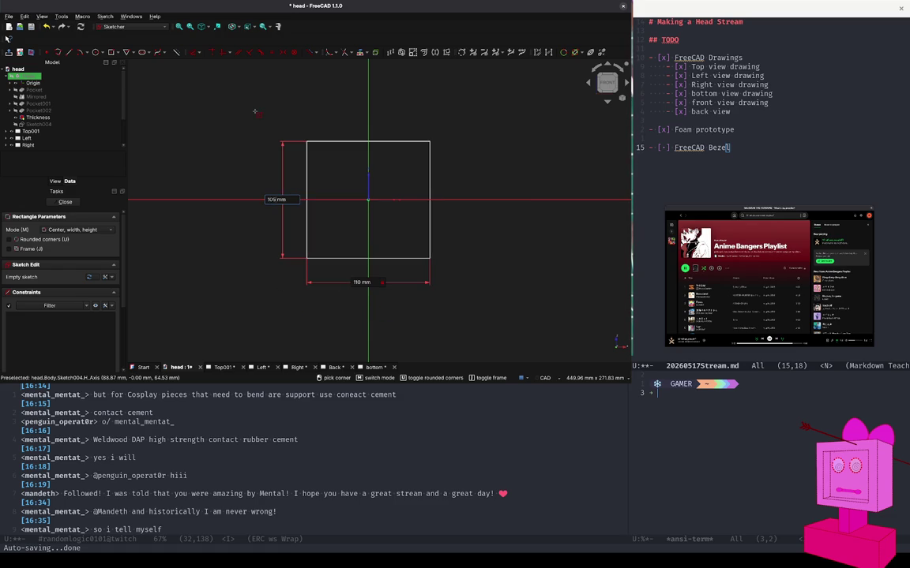
pyautogui.press('Return')
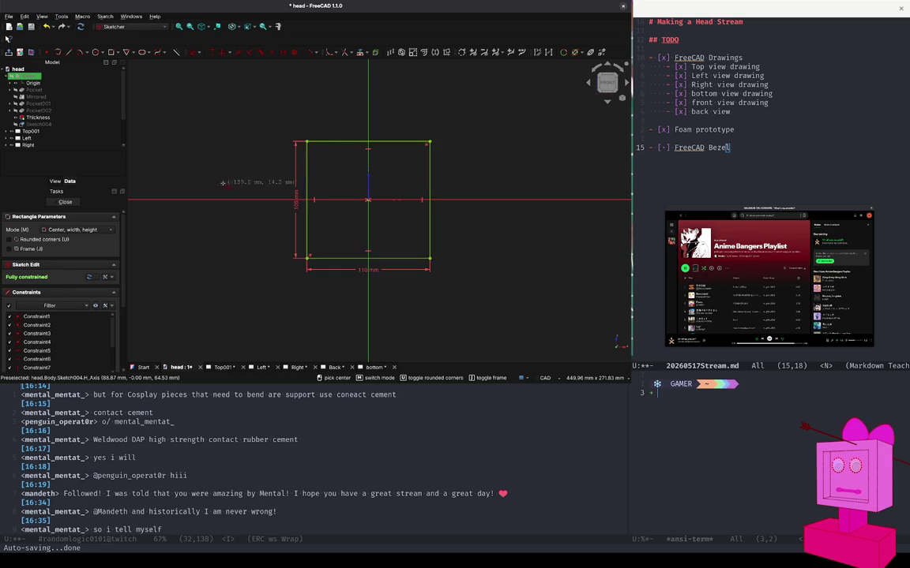
# Move the 105 mm and 110 mm dimensions inside the rectangle.
pyautogui.press('Escape')
pyautogui.moveTo(296, 201); pyautogui.dragTo(328, 201)
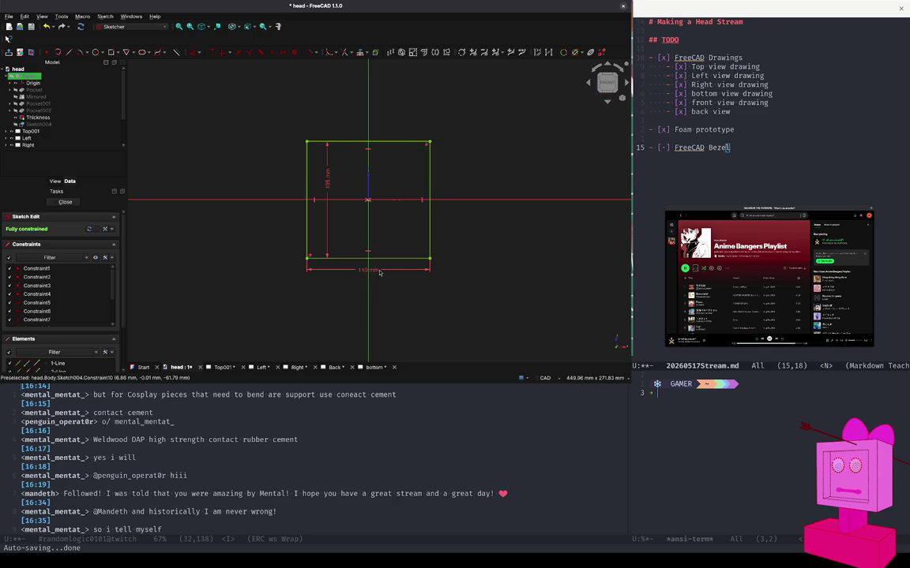
pyautogui.moveTo(375, 270); pyautogui.dragTo(388, 243)
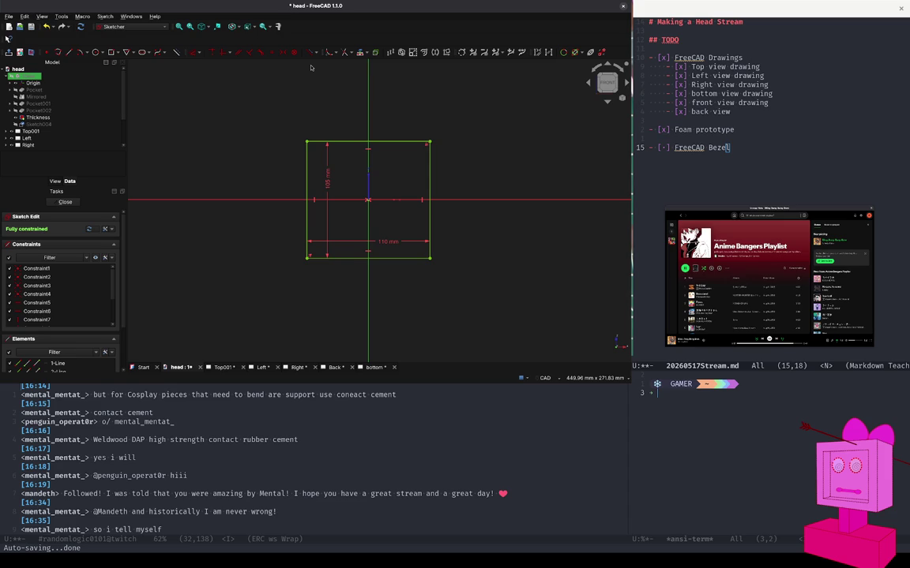
# Zoom out of the sketch and start a '- [ ] Make Me' checkbox below 'FreeCAD Bezel' in Emacs.
pyautogui.scroll(-4, 311, 68)
pyautogui.scroll(-10, 311, 67)
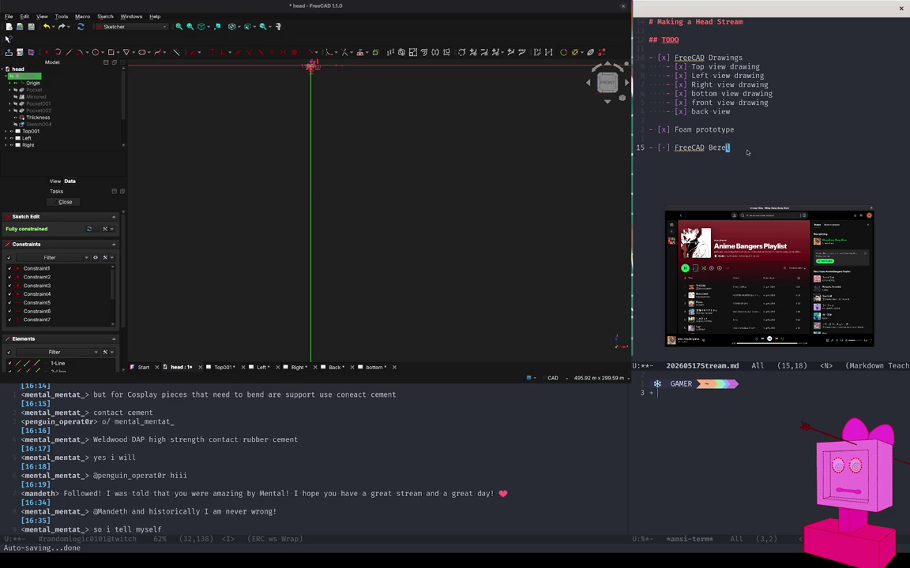
pyautogui.press('o')
pyautogui.press('Return')
pyautogui.write('- ')
pyautogui.write('[')
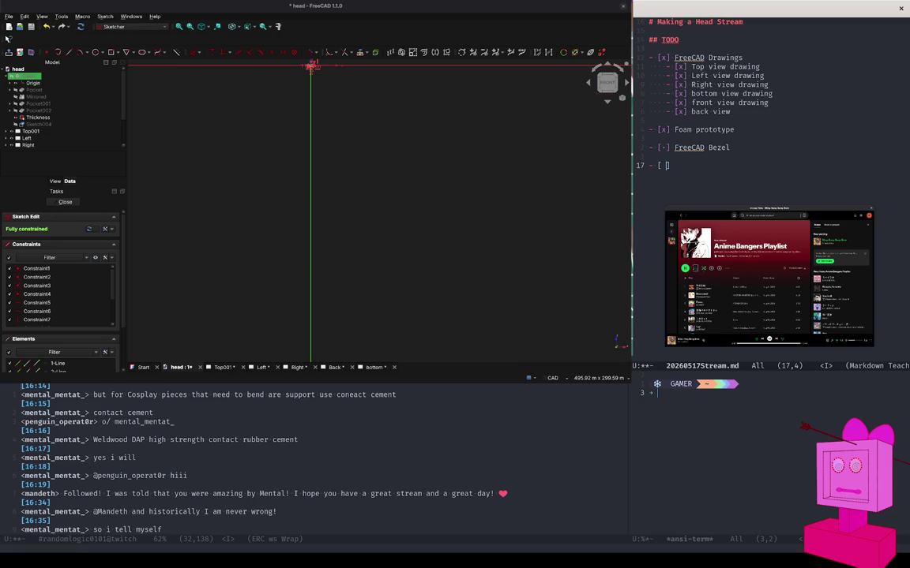
pyautogui.write(' ] Make Me')
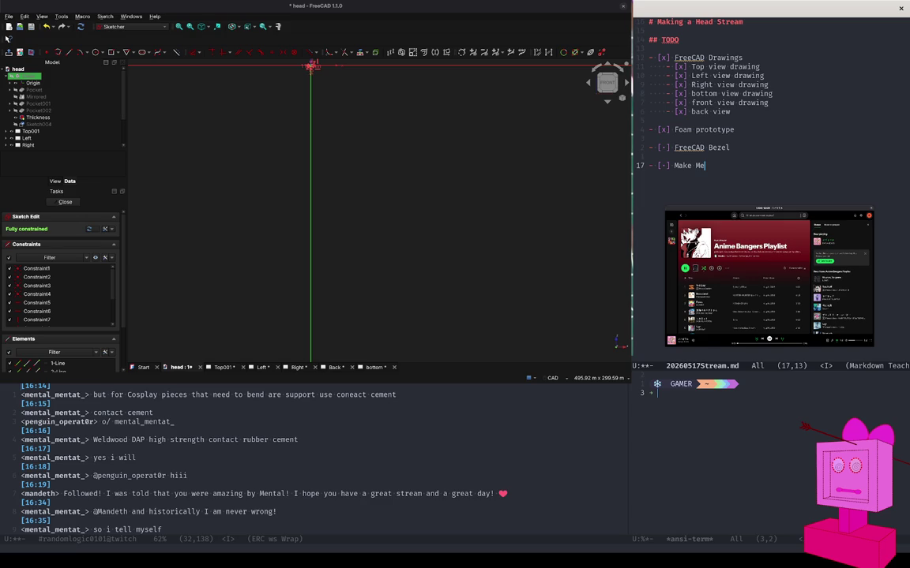
# Finish the checkbox text ending in 'first VIP', correcting the typos along the way.
pyautogui.press('BackSpace')
pyautogui.write('a')
pyautogui.write('ndeth')
pyautogui.write(' the visi')
pyautogui.press('BackSpace')
pyautogui.press('BackSpace')
pyautogui.press('BackSpace')
pyautogui.press('BackSpace')
pyautogui.write('first VIP')
pyautogui.scroll(-3, 353, 435)
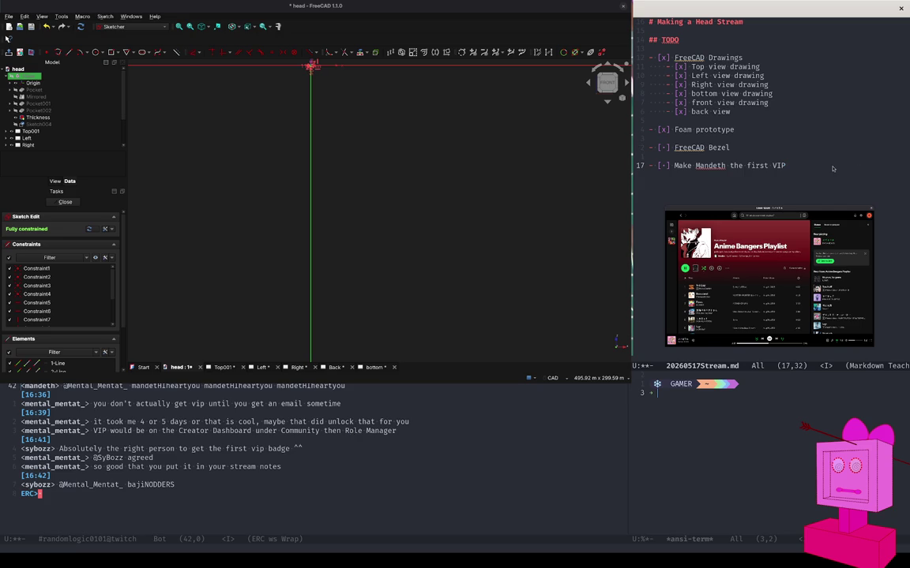
pyautogui.hotkey('alt', 'b')
pyautogui.hotkey('alt', 'b')
pyautogui.hotkey('alt', 'b')
# Break the item onto a new '- [ ] Make' line and change 'first' to 'second'.
pyautogui.press('Return')
pyautogui.write('- [ ] ')
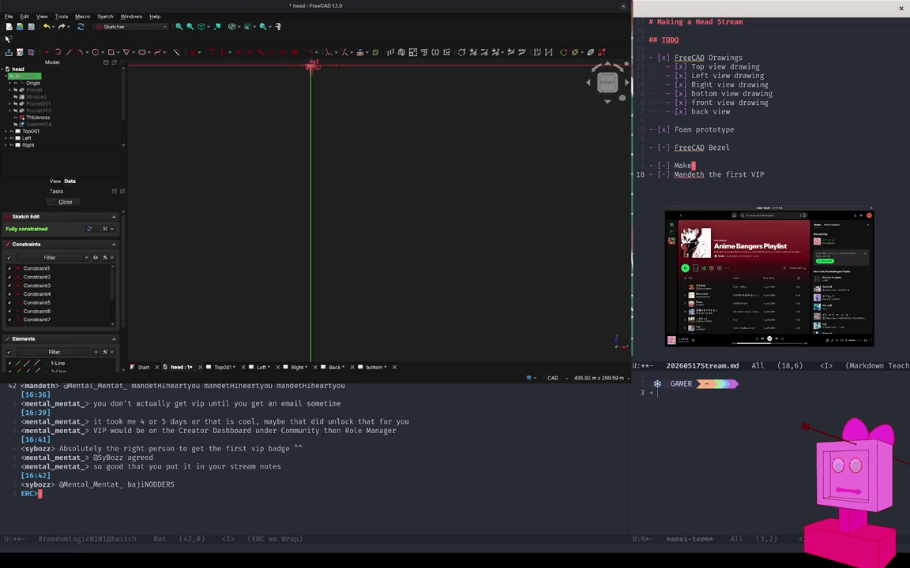
pyautogui.write('Make')
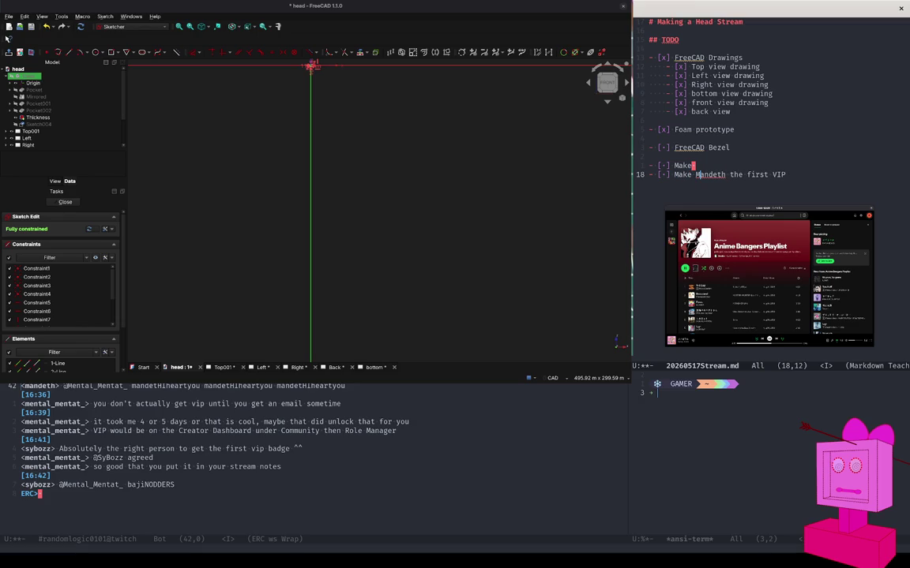
pyautogui.hotkey('alt', 'f')
pyautogui.hotkey('alt', 'f')
pyautogui.hotkey('alt', 'f')
pyautogui.press('BackSpace')
pyautogui.press('BackSpace')
pyautogui.press('BackSpace')
pyautogui.write('second')
# Add the chat viewer's name to the first-VIP item, with 'VIP' capitalised.
pyautogui.press('Up')
pyautogui.write('mental_mentat the first vip')
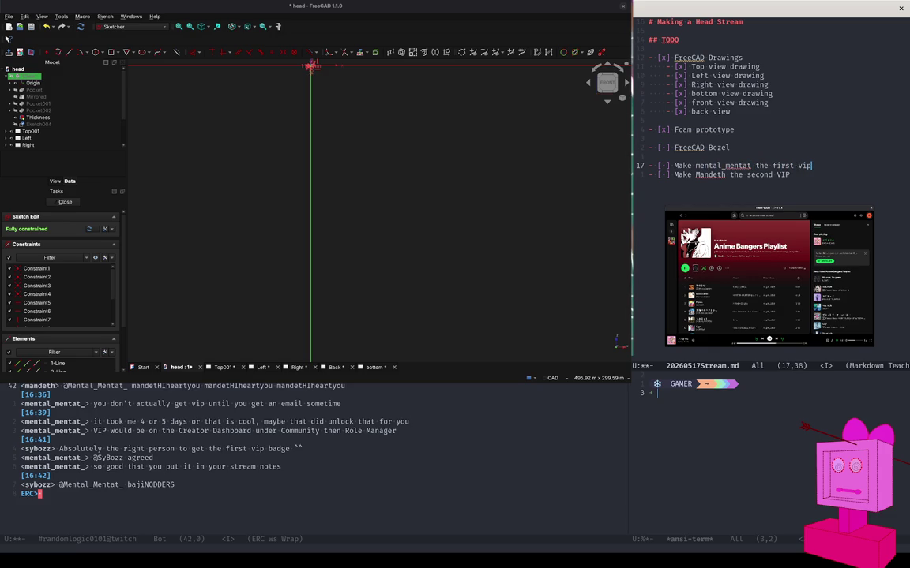
pyautogui.press('BackSpace')
pyautogui.press('BackSpace')
pyautogui.press('BackSpace')
pyautogui.write('VIP')
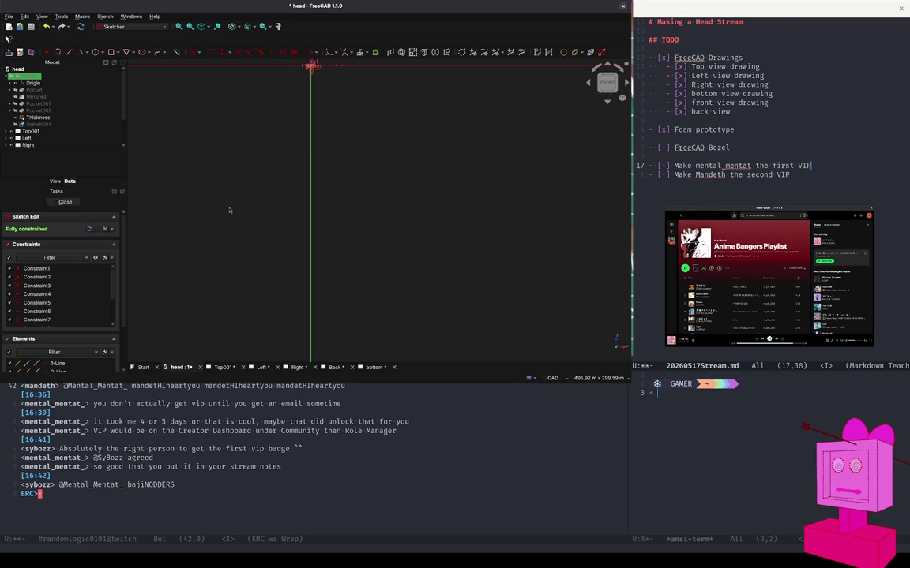
pyautogui.scroll(-1, 320, 99)
# Zoom out and back in on the sketch until the 110 × 105 mm rectangle fills the view.
pyautogui.scroll(-3, 318, 114)
pyautogui.scroll(-1, 316, 125)
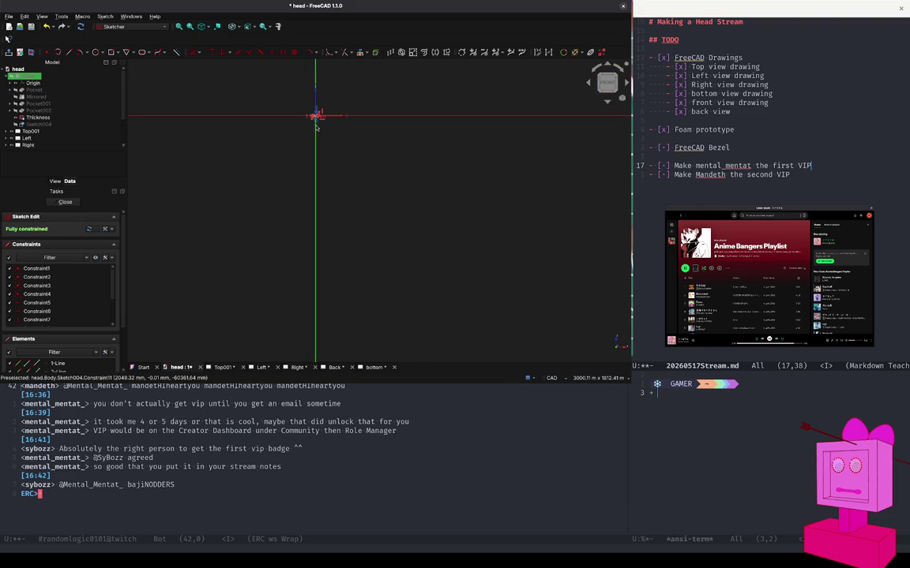
pyautogui.scroll(-1, 314, 130)
pyautogui.scroll(-1, 310, 138)
pyautogui.scroll(-1, 304, 147)
pyautogui.scroll(1, 303, 149)
pyautogui.press('alt')
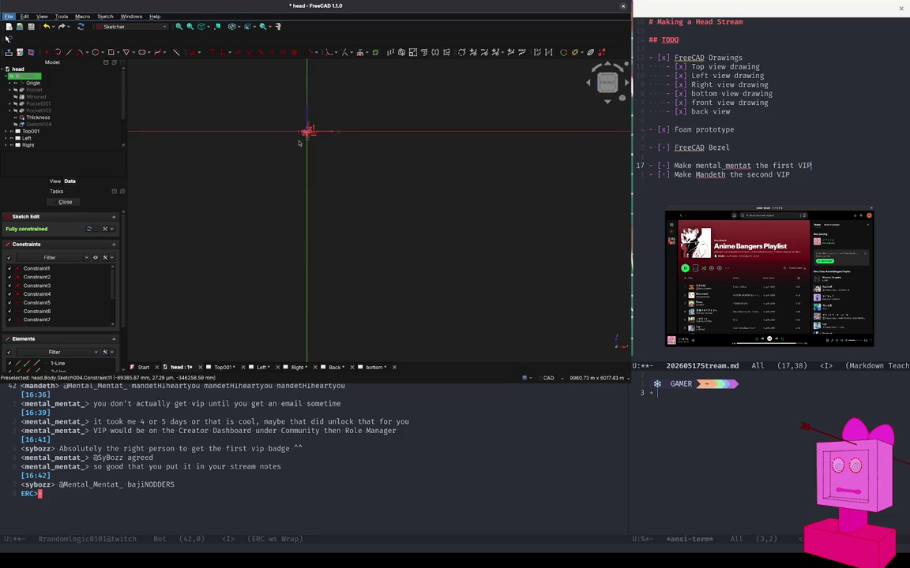
pyautogui.scroll(3, 278, 262)
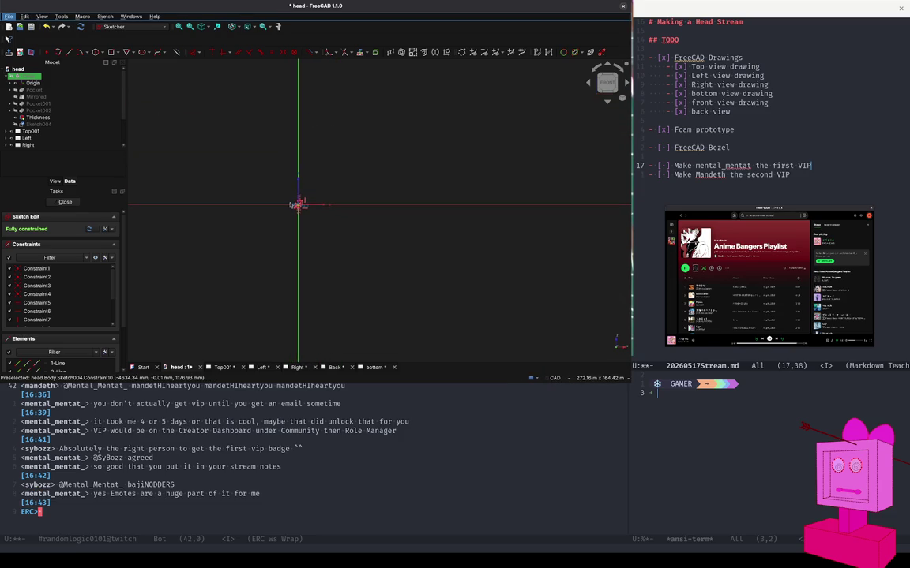
pyautogui.scroll(2, 341, 204)
pyautogui.scroll(3, 342, 204)
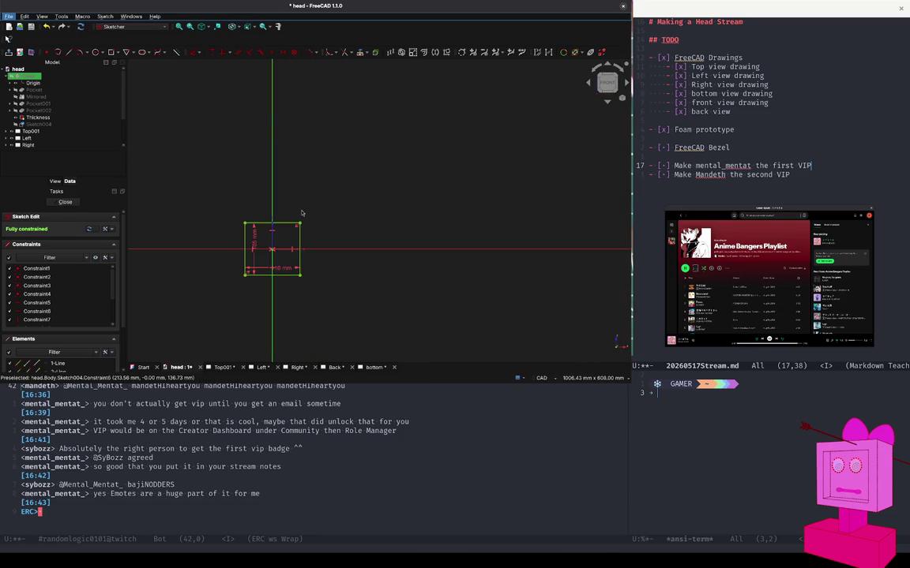
pyautogui.scroll(4, 263, 267)
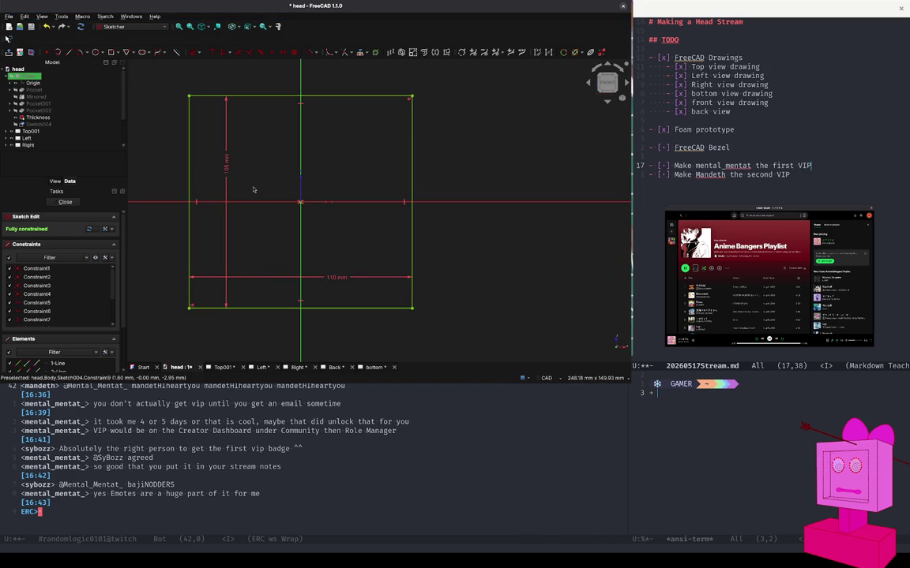
pyautogui.scroll(-3, 254, 189)
pyautogui.scroll(2, 251, 190)
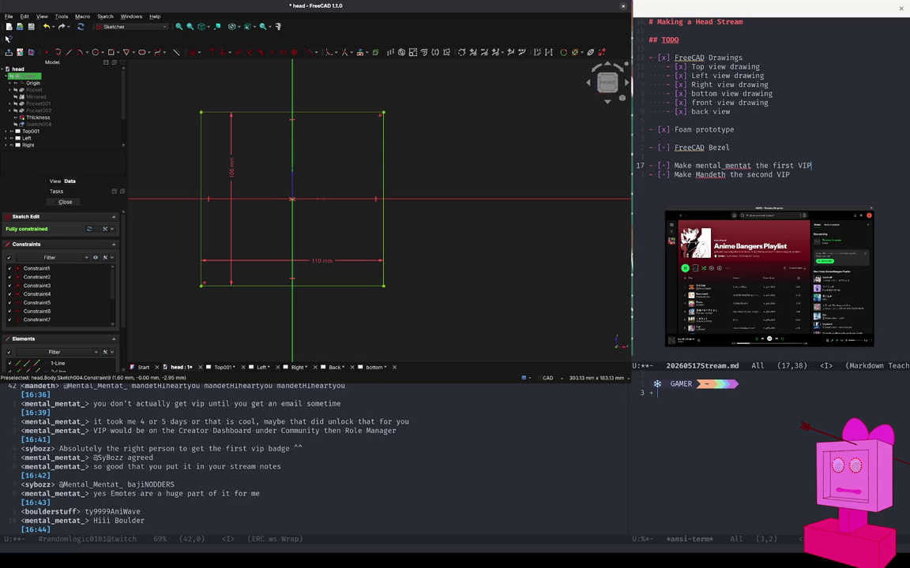
pyautogui.scroll(-2, 430, 456)
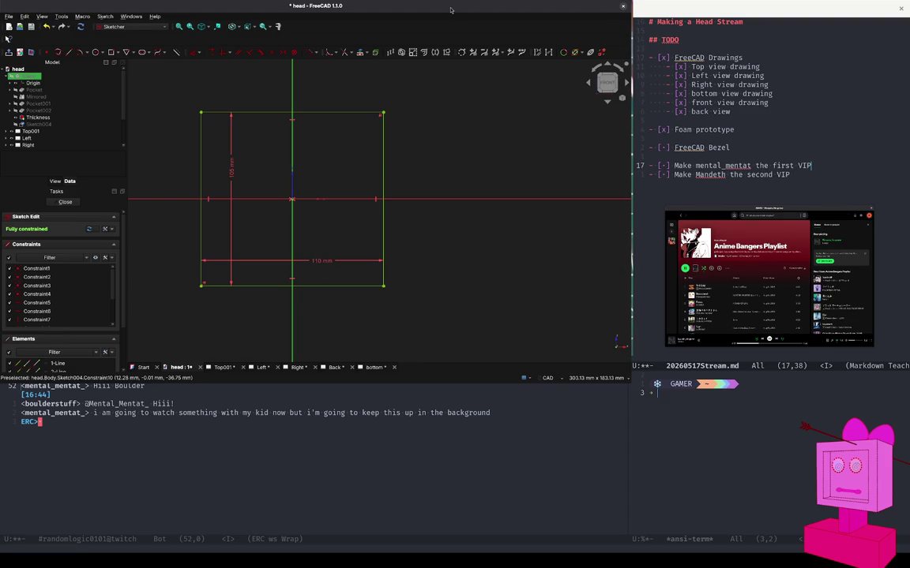
pyautogui.moveTo(450, 9); pyautogui.dragTo(454, 12)
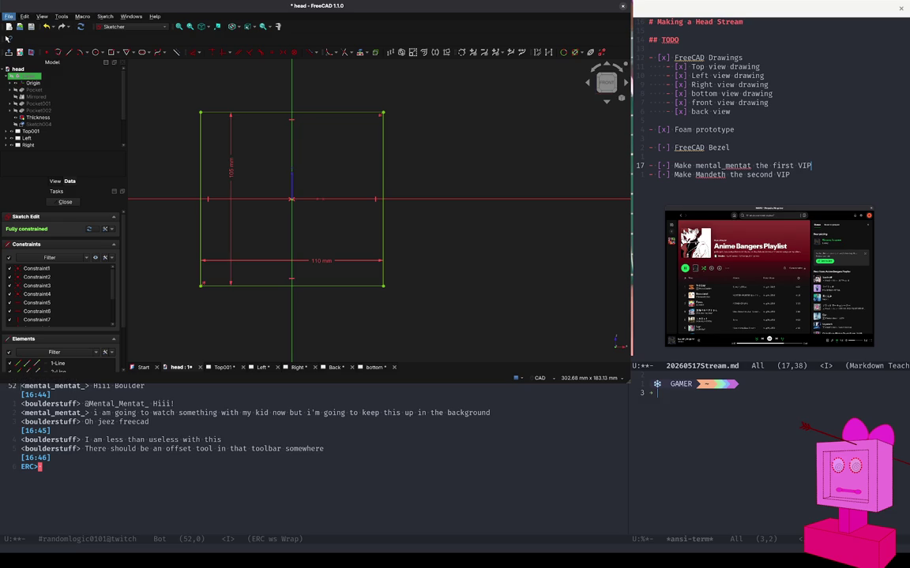
pyautogui.hotkey('ctrl', 's')
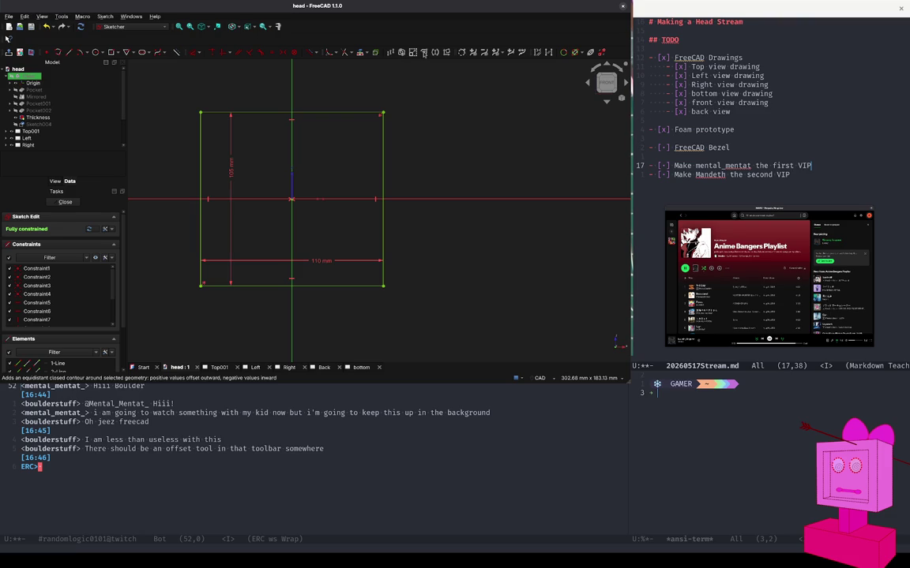
pyautogui.click(360, 113)
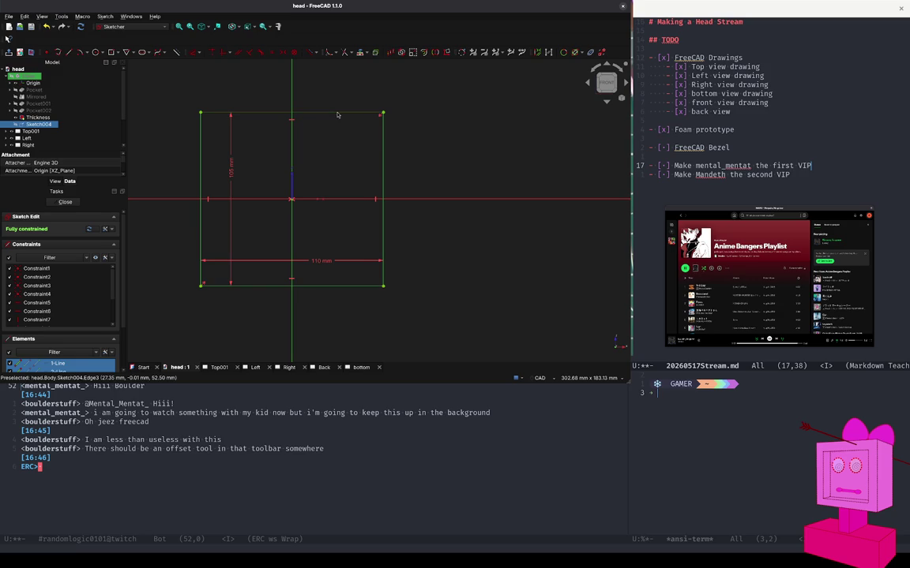
# Clear the edge selection, then select the rectangle's left, right and bottom edges for offsetting.
pyautogui.press('Escape')
pyautogui.click(333, 114)
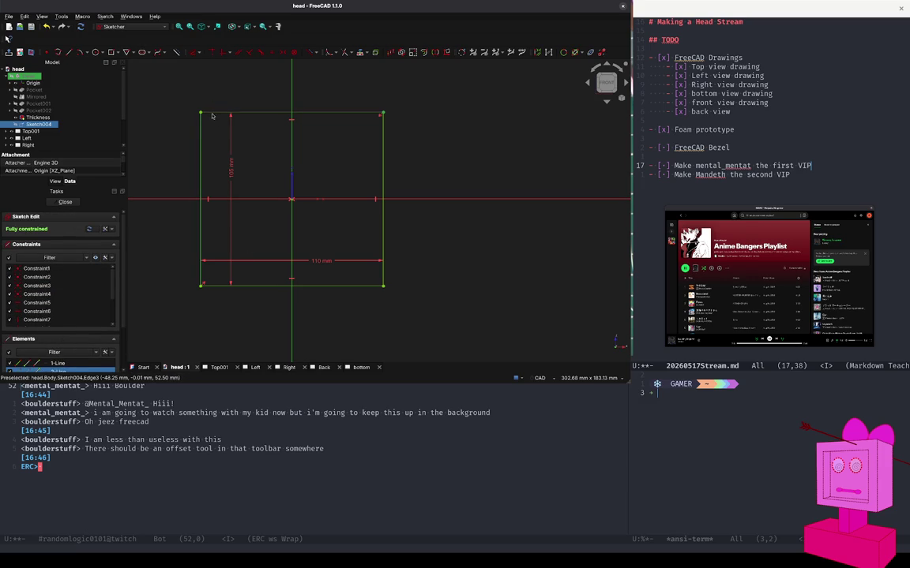
pyautogui.click(212, 115)
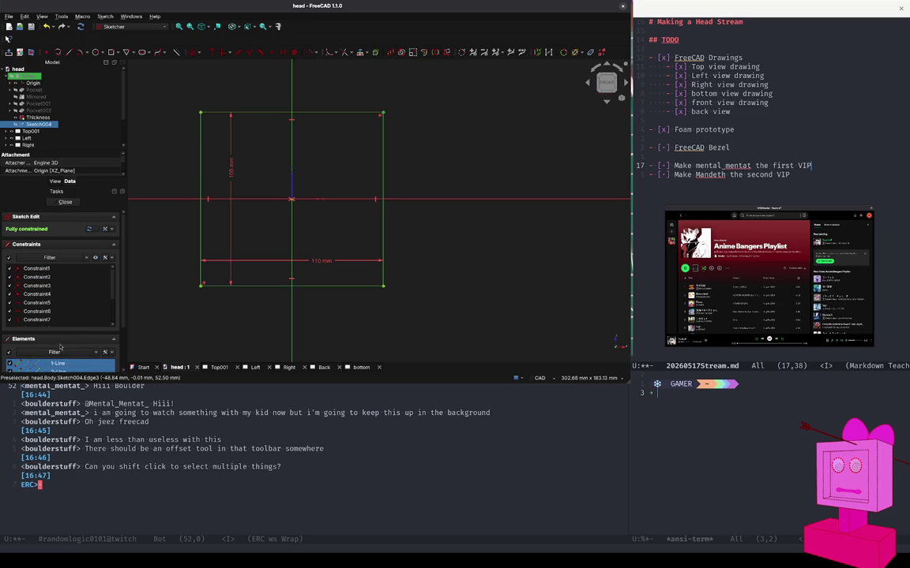
pyautogui.click(147, 249)
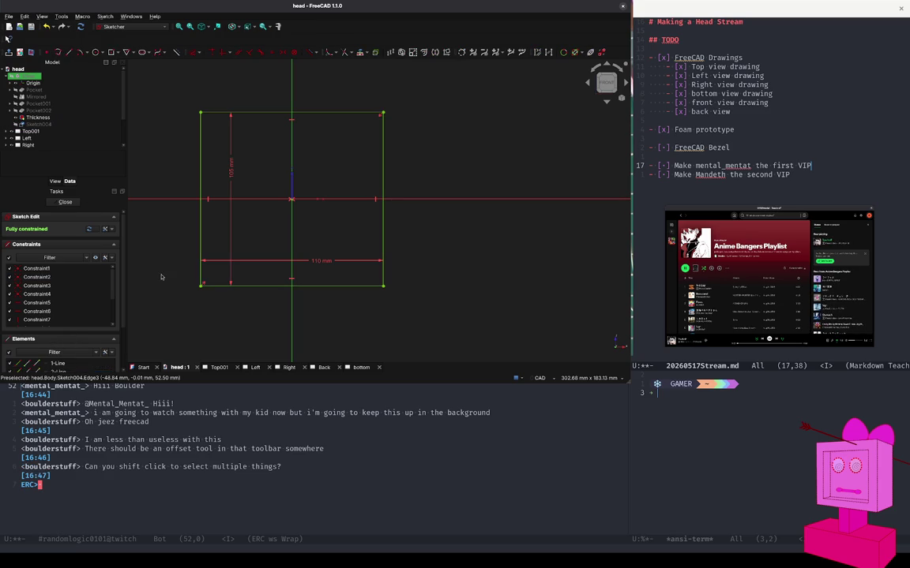
pyautogui.click(201, 248)
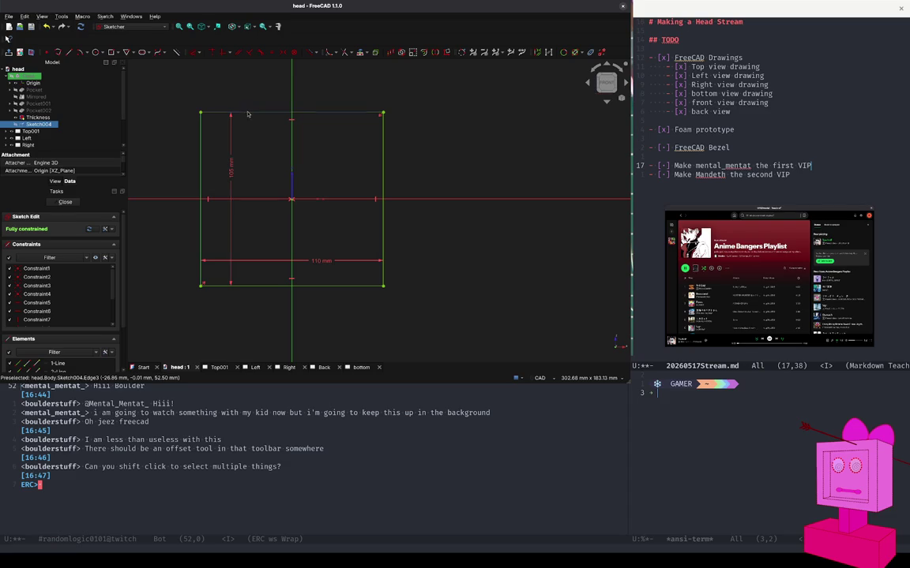
pyautogui.click(382, 246)
pyautogui.click(375, 285)
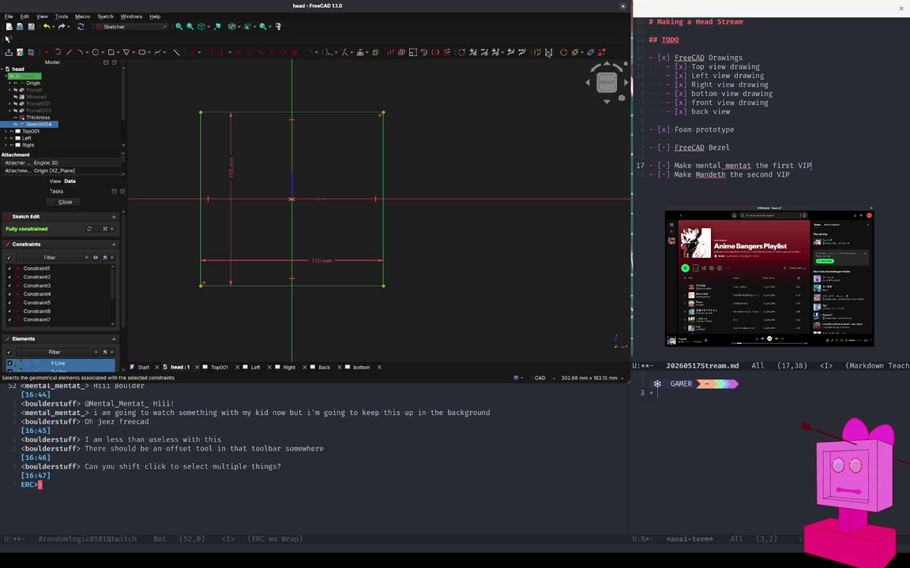
pyautogui.click(424, 54)
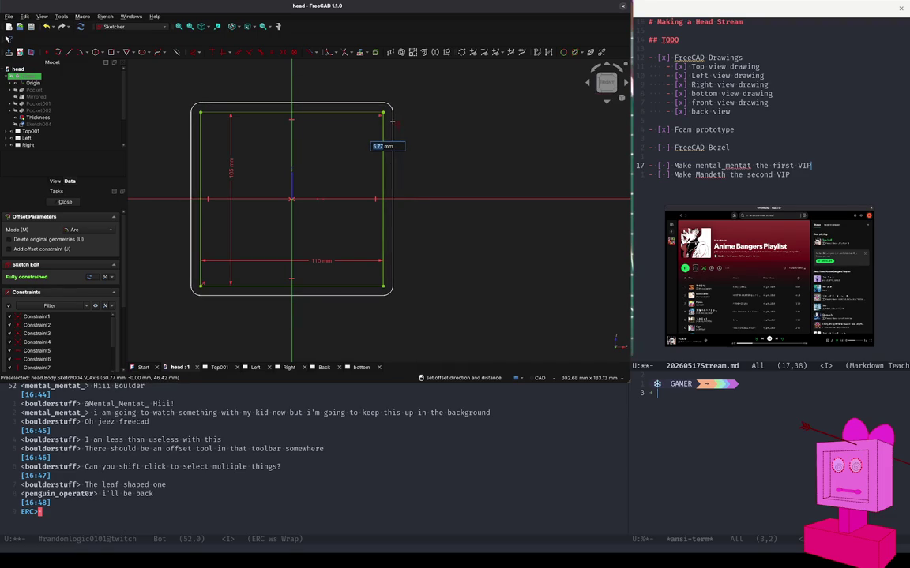
# Commit a rounded 5 mm outward offset outline and enlarge the Elements list panel.
pyautogui.write('5')
pyautogui.press('Return')
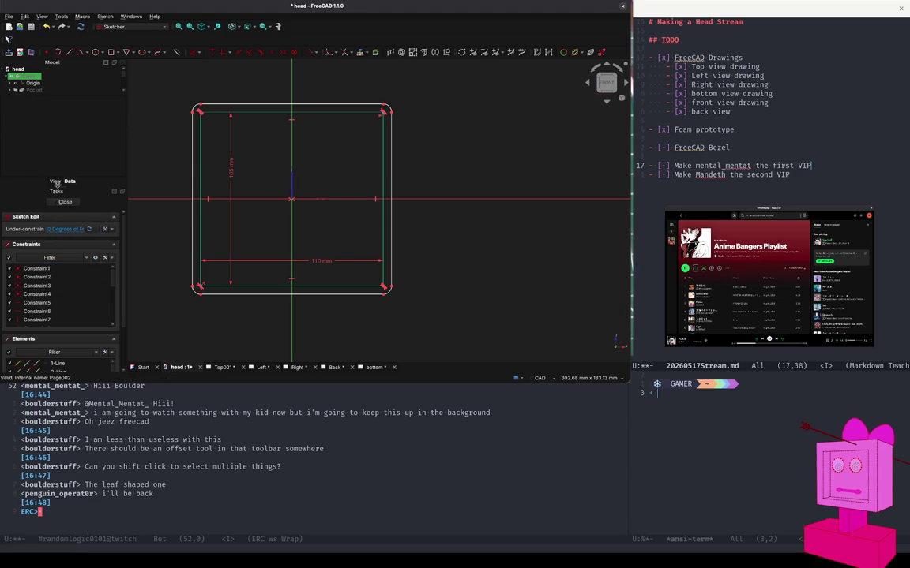
pyautogui.moveTo(57, 178); pyautogui.dragTo(57, 114)
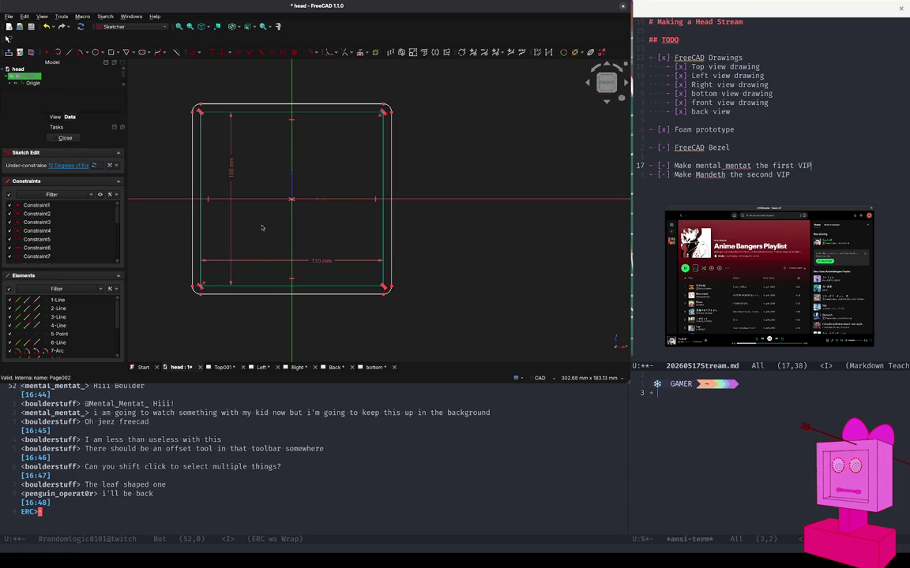
# Undo the rounded offset and select all four rectangle lines, 1-Line through 4-Line.
pyautogui.hotkey('ctrl', 'z')
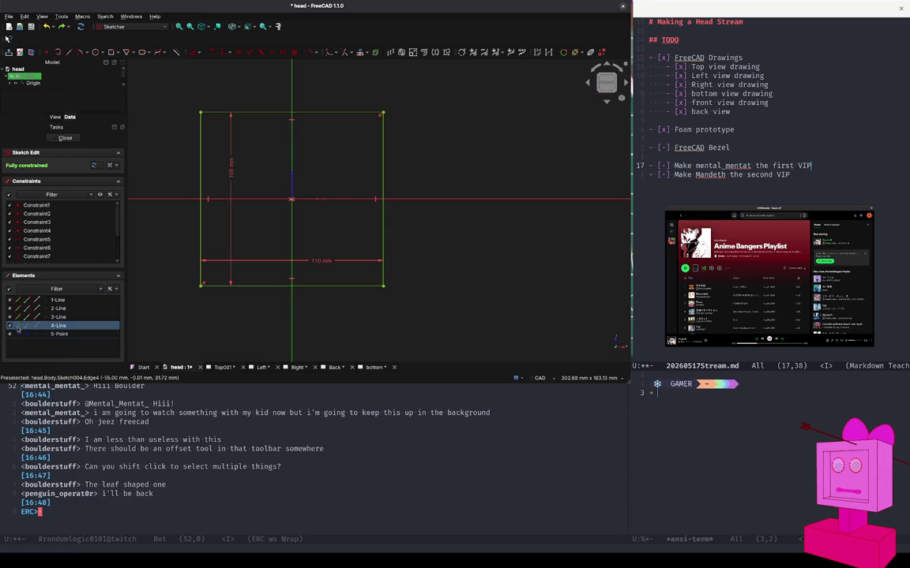
pyautogui.click(79, 329)
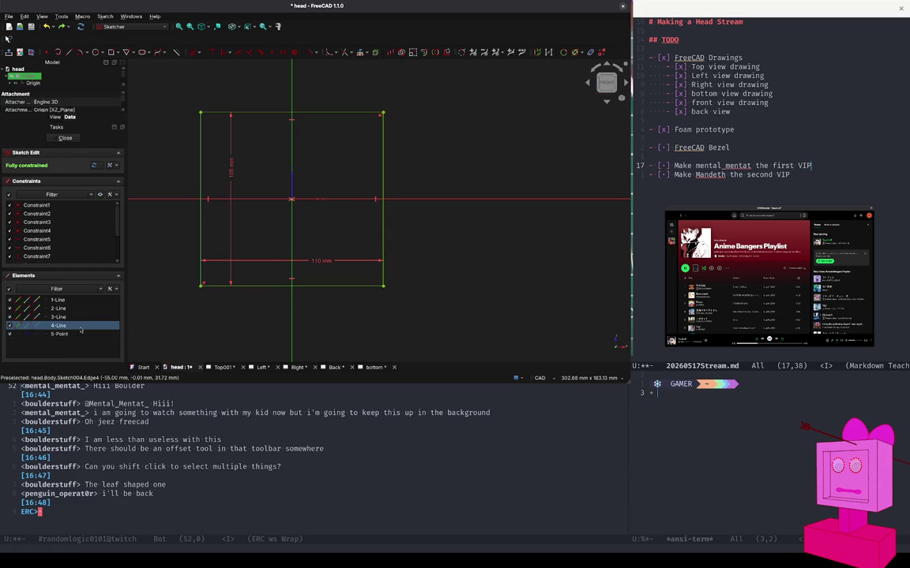
pyautogui.keyDown('shift'); pyautogui.click(80, 300); pyautogui.keyUp('shift')
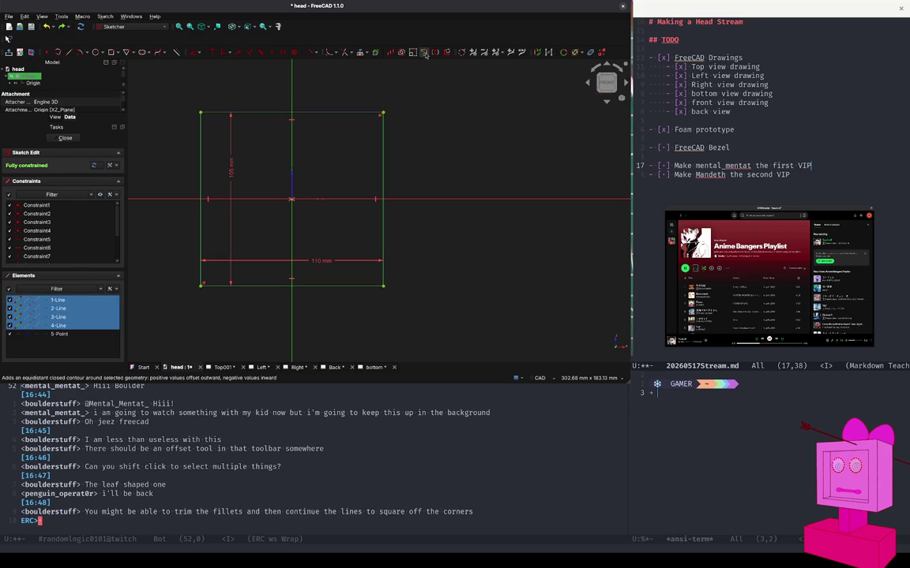
# Offset the four lines 5 mm outward with sharp Intersection corners, then drag the outline's left edge.
pyautogui.click(424, 52)
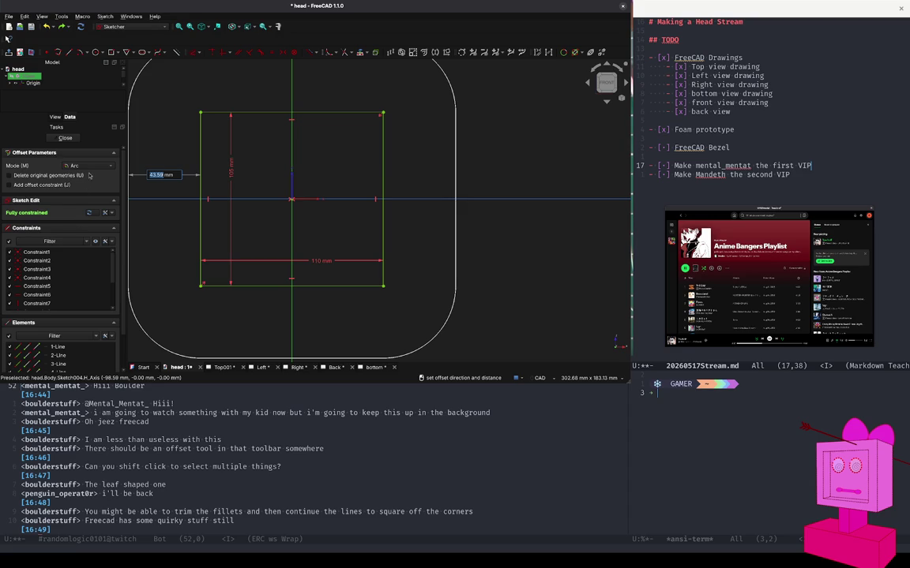
pyautogui.press('m')
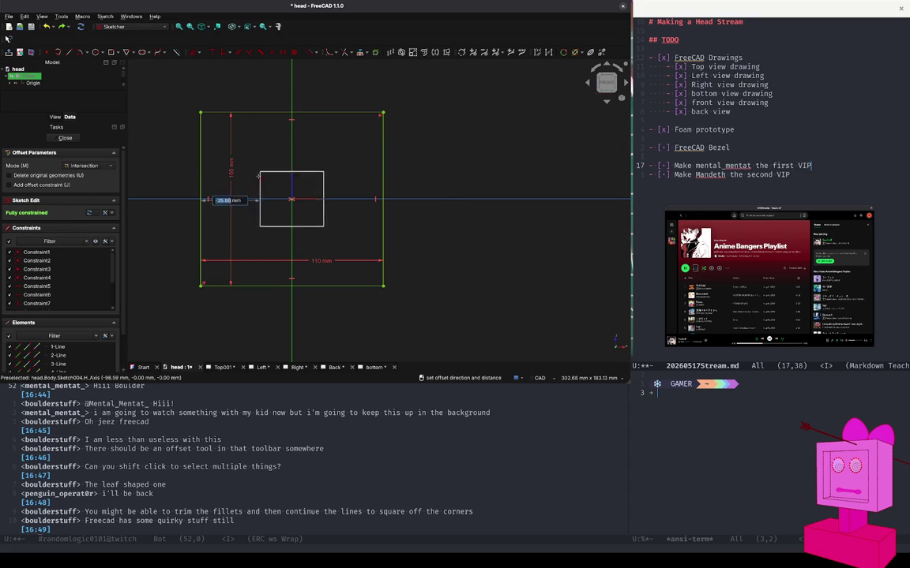
pyautogui.write('5')
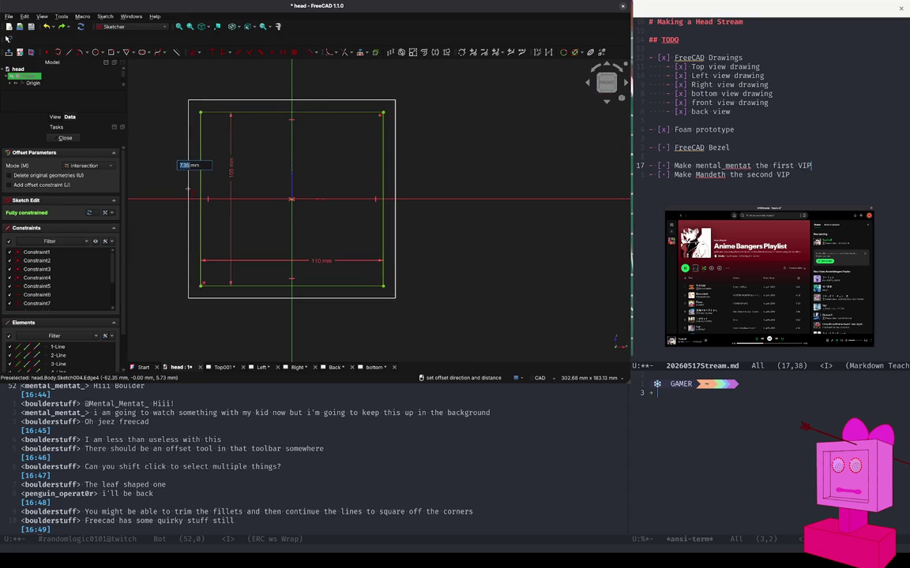
pyautogui.press('Return')
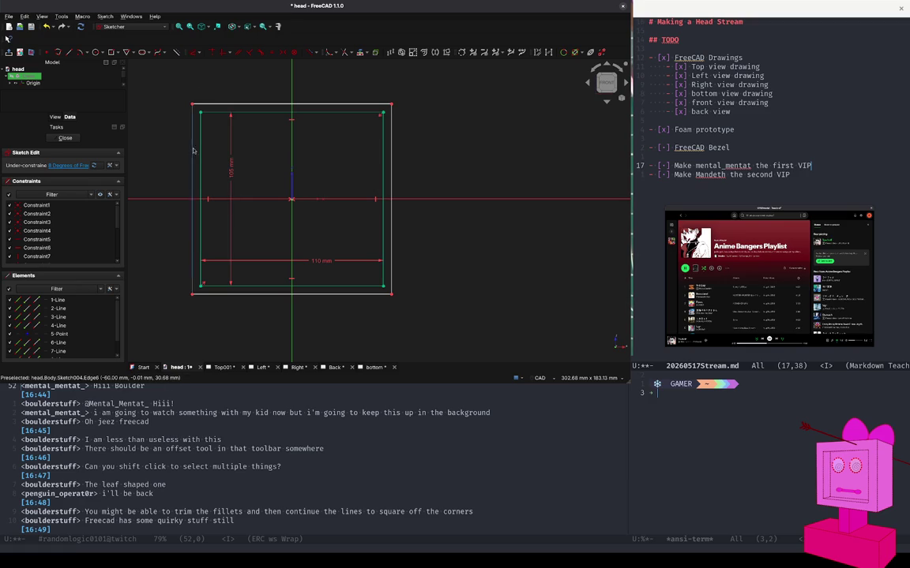
pyautogui.moveTo(191, 176)
pyautogui.mouseDown()
pyautogui.moveTo(181, 208)
pyautogui.moveTo(147, 139)
pyautogui.moveTo(158, 147)
pyautogui.mouseUp()
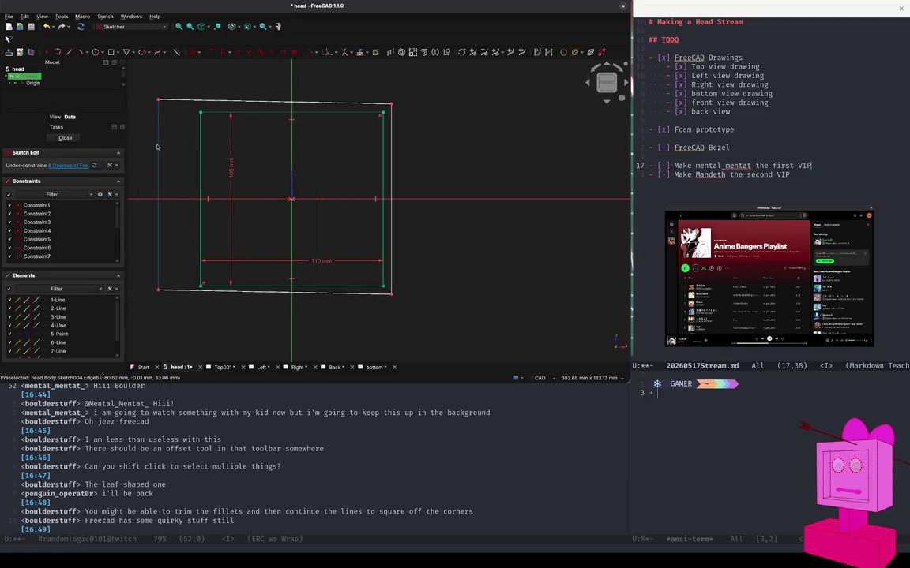
pyautogui.hotkey('ctrl', 'z')
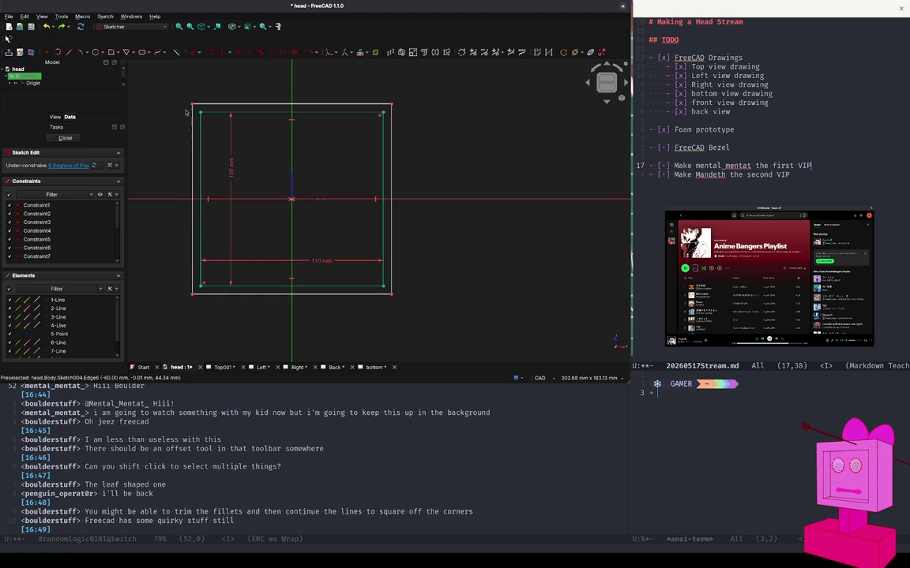
# Draw a diagonal line from the square's bottom-left corner to its top-right corner.
pyautogui.click(175, 53)
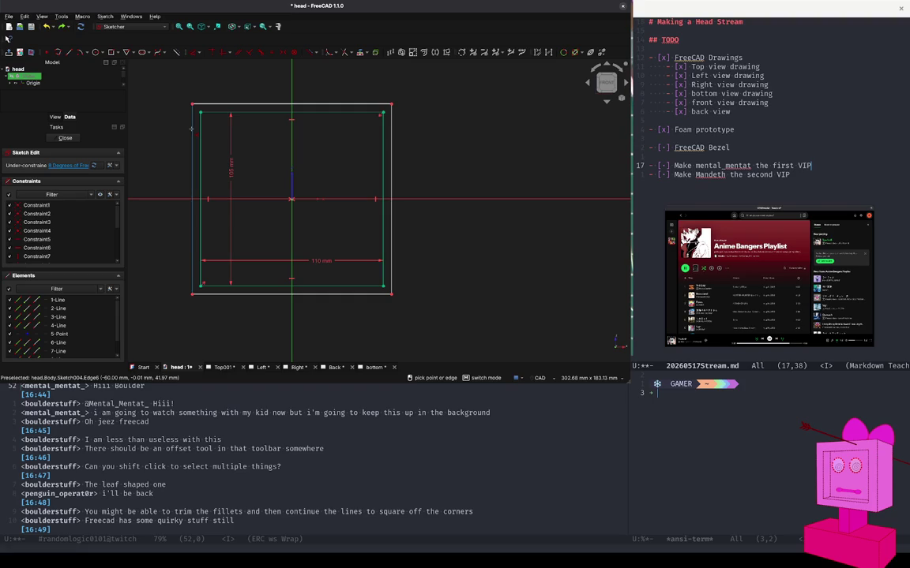
pyautogui.press('Escape')
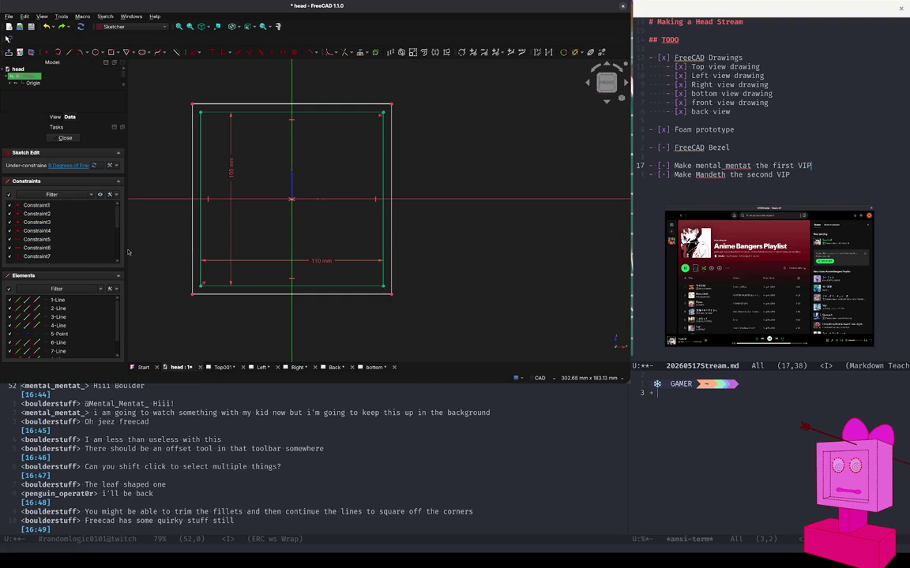
pyautogui.click(70, 53)
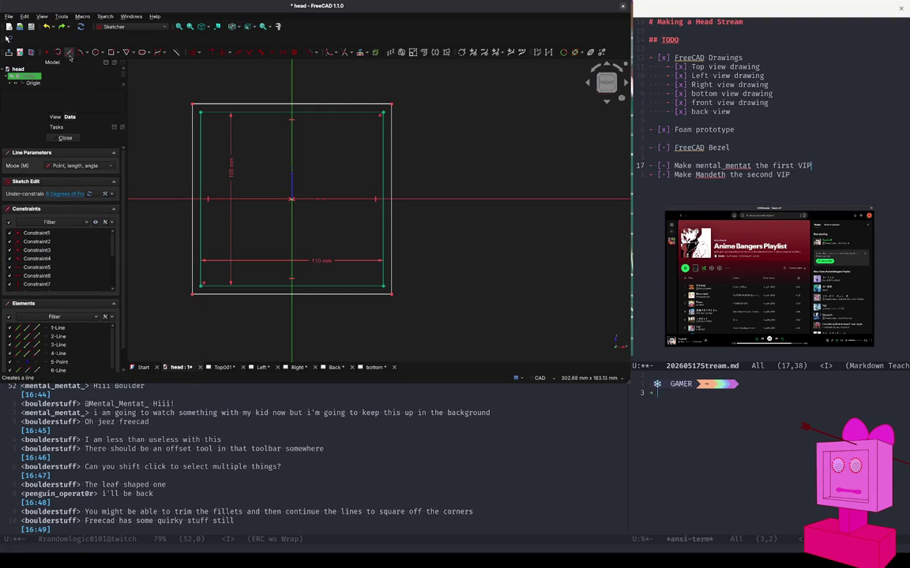
pyautogui.click(193, 294)
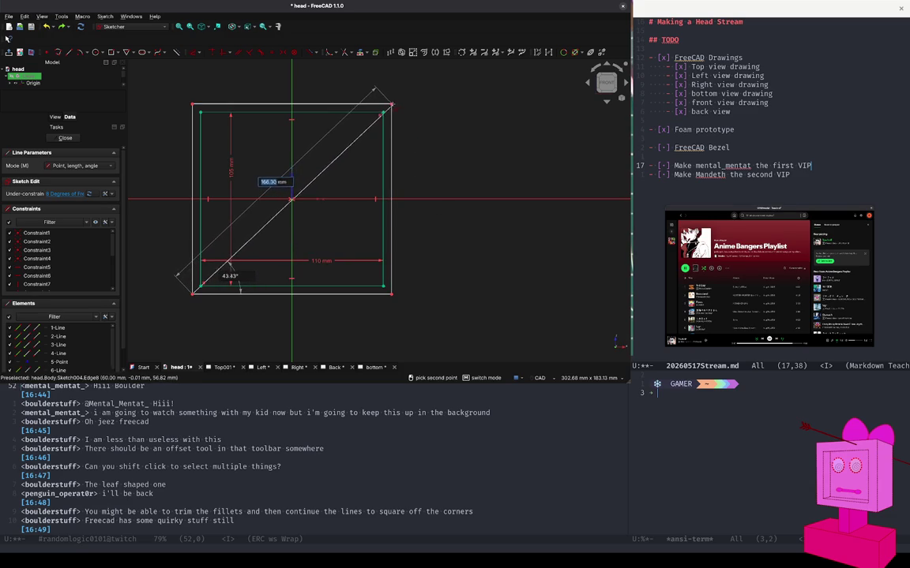
pyautogui.click(390, 105)
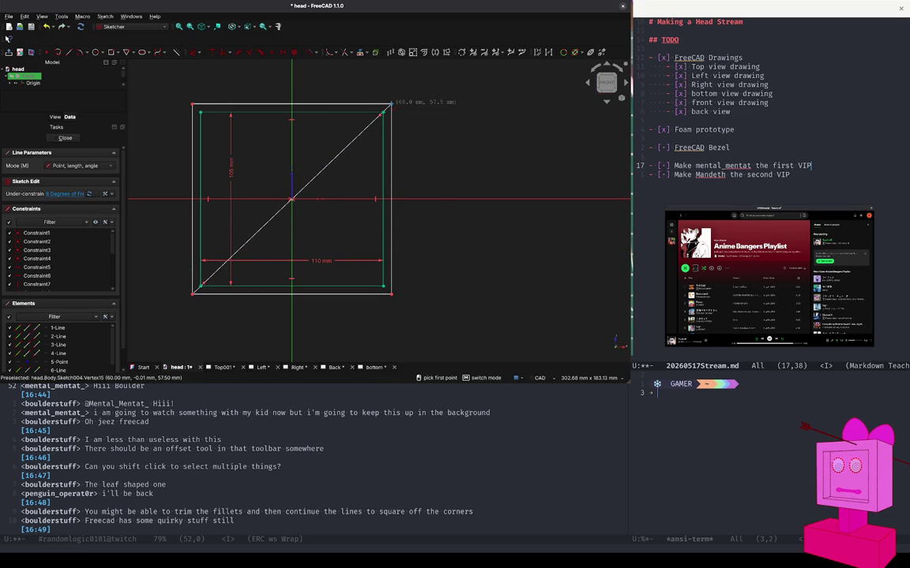
pyautogui.press('Escape')
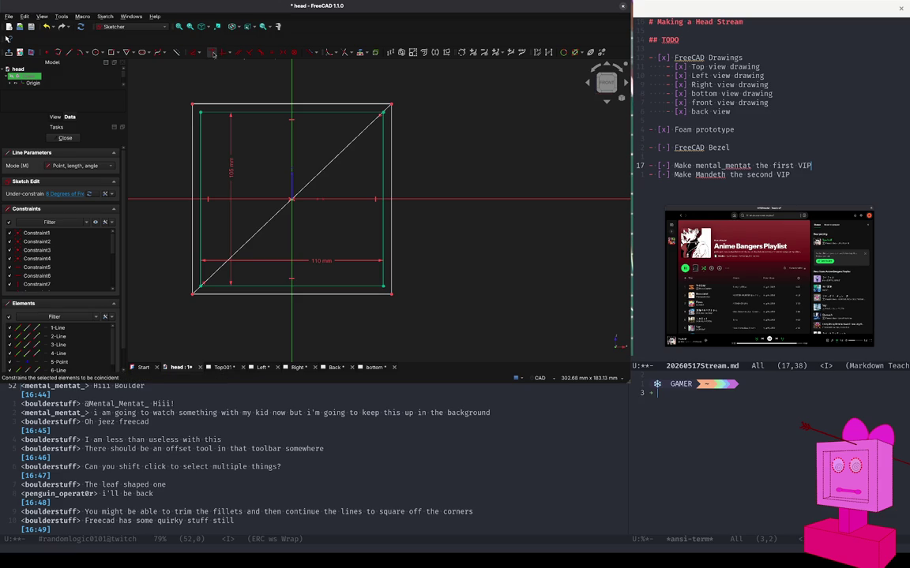
# Add the top-left to bottom-right diagonal, undoing an accidental top-right corner drag.
pyautogui.click(212, 52)
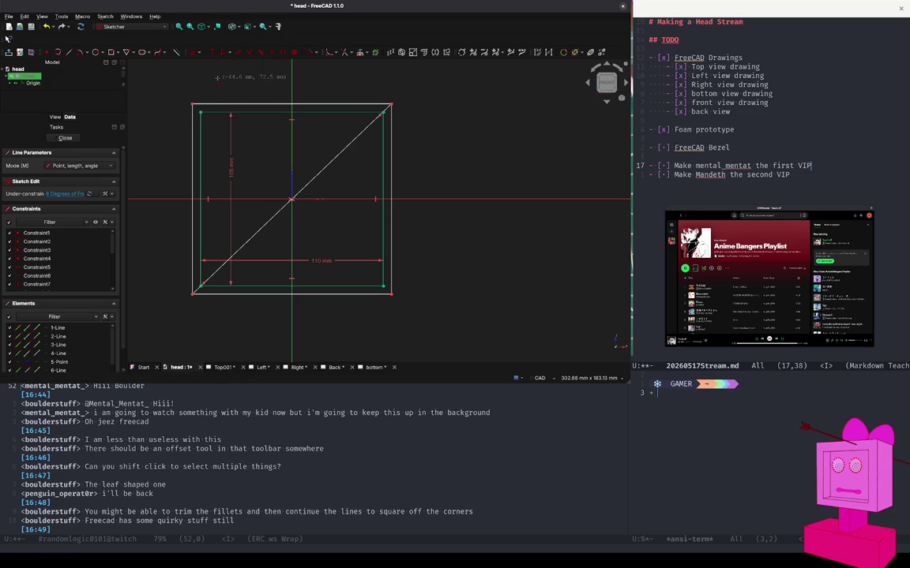
pyautogui.press('Escape')
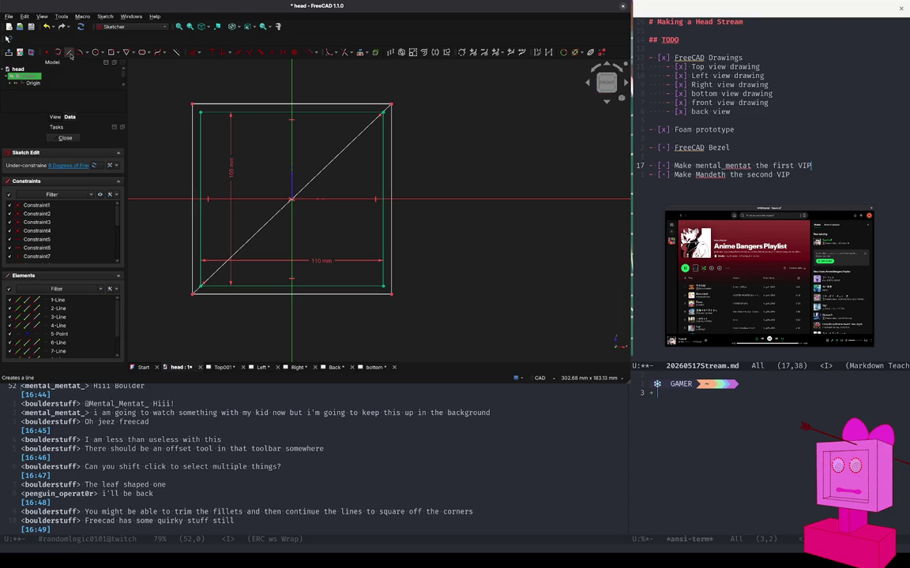
pyautogui.click(70, 54)
pyautogui.click(192, 103)
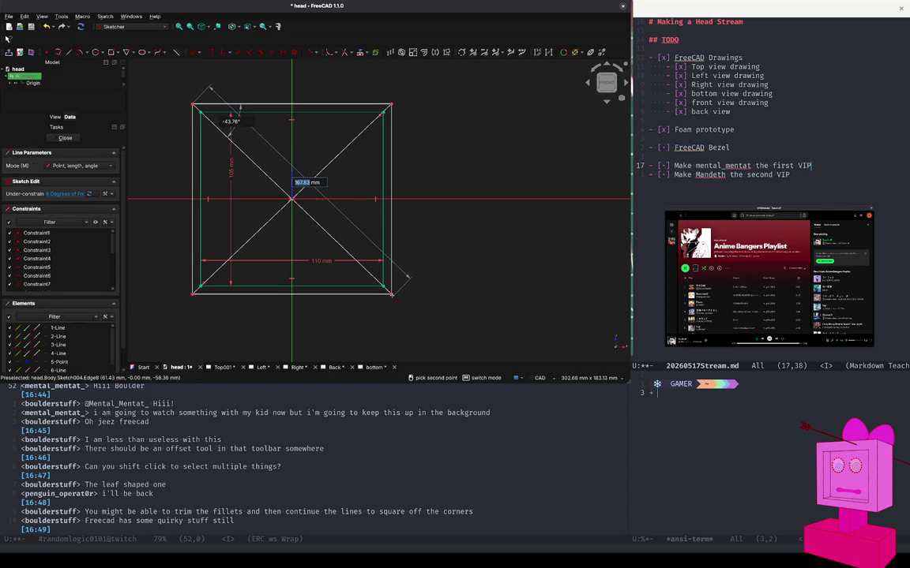
pyautogui.press('Escape')
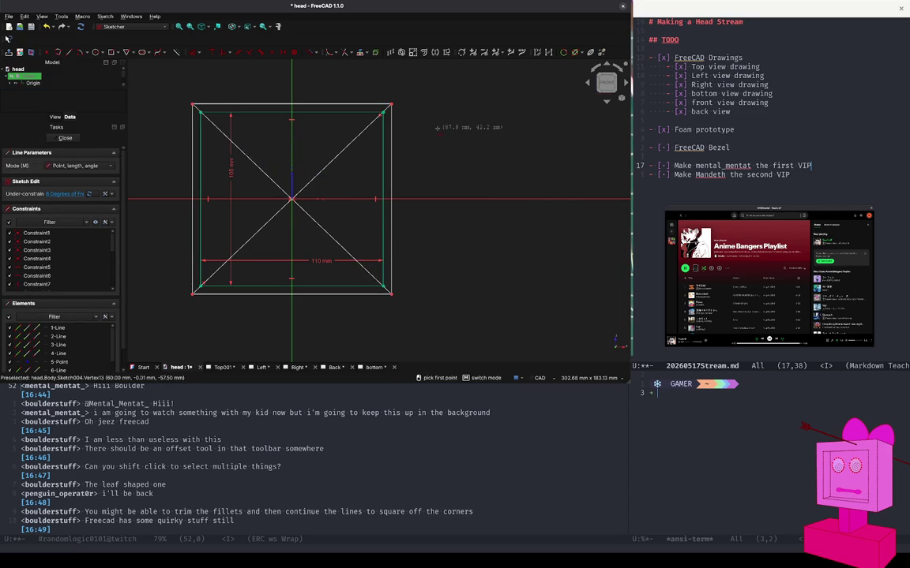
pyautogui.press('Escape')
pyautogui.moveTo(391, 103); pyautogui.dragTo(375, 95)
pyautogui.hotkey('ctrl', 'z')
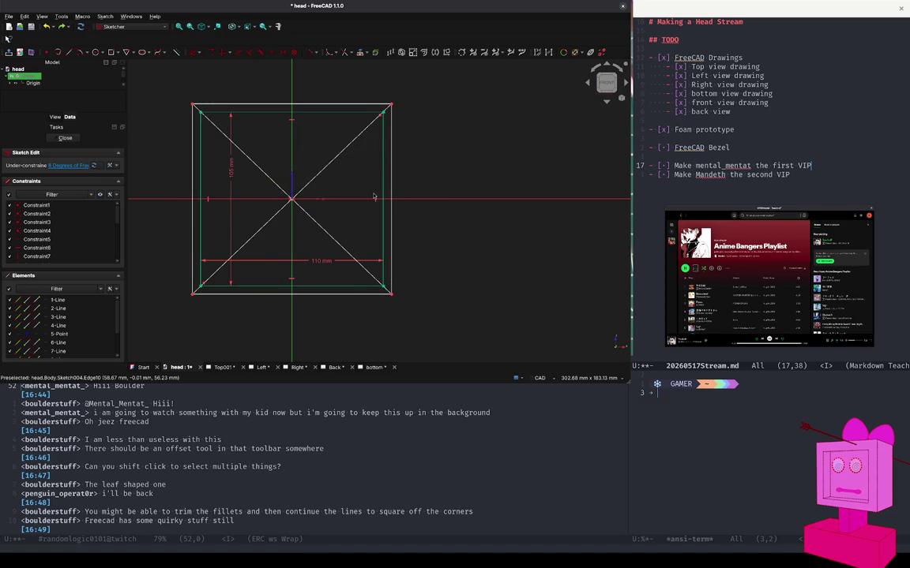
pyautogui.click(353, 143)
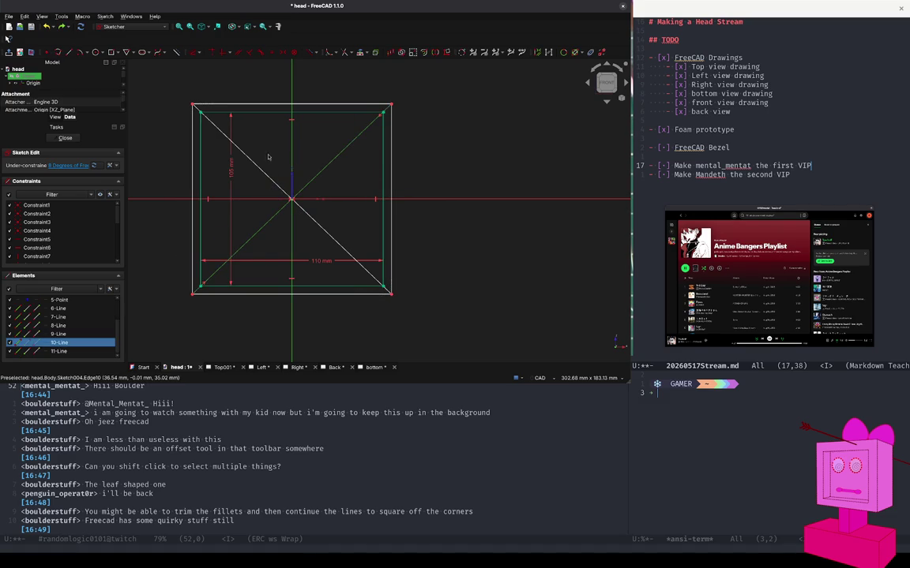
# Convert both diagonals into dashed construction lines.
pyautogui.click(263, 171)
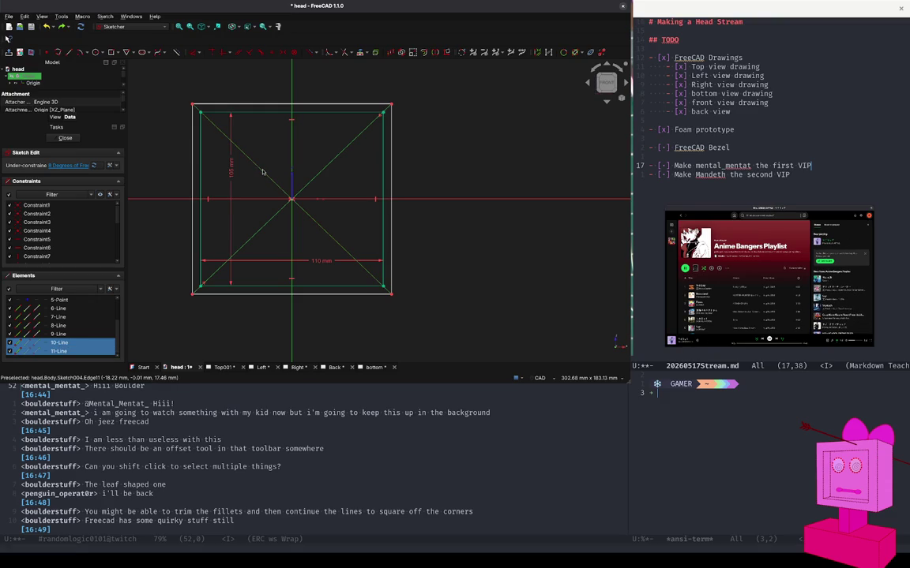
pyautogui.click(180, 52)
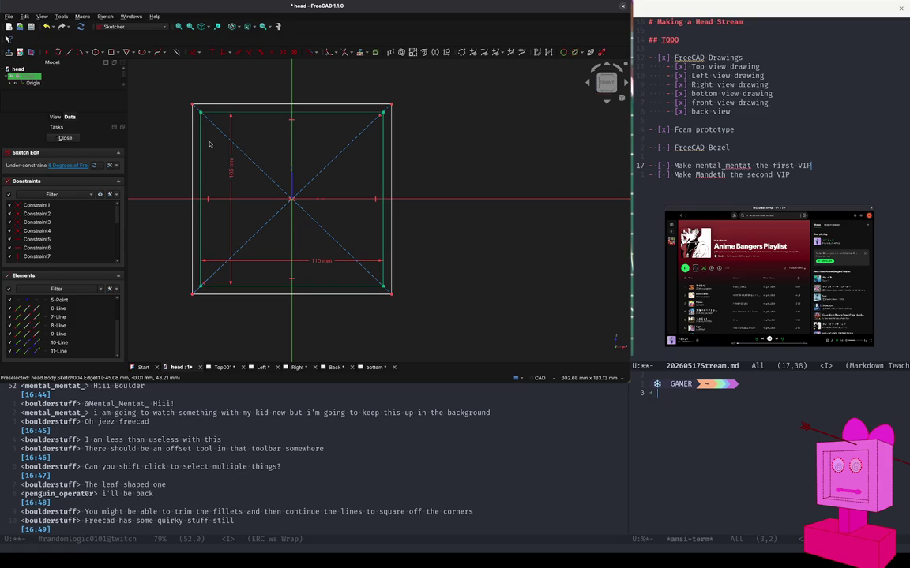
pyautogui.click(202, 115)
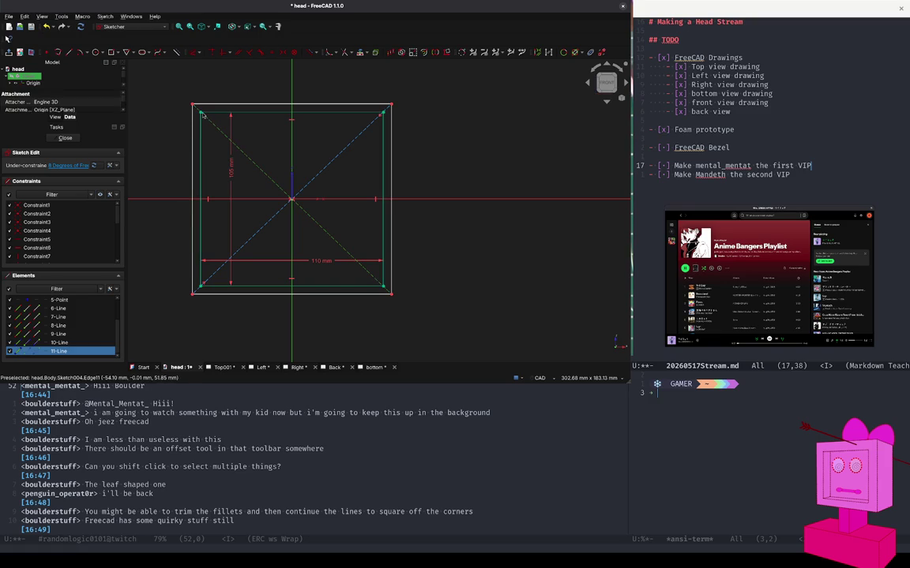
pyautogui.click(203, 114)
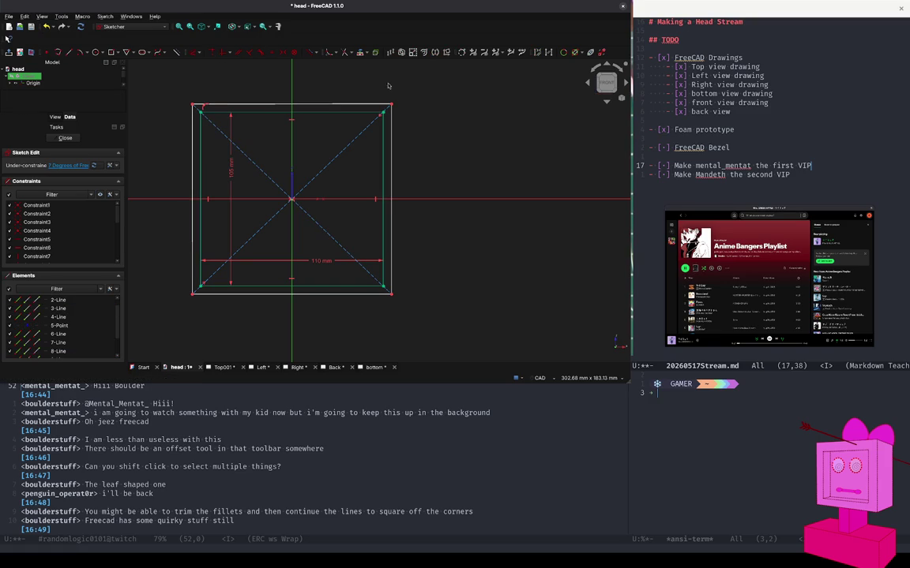
pyautogui.press('Escape')
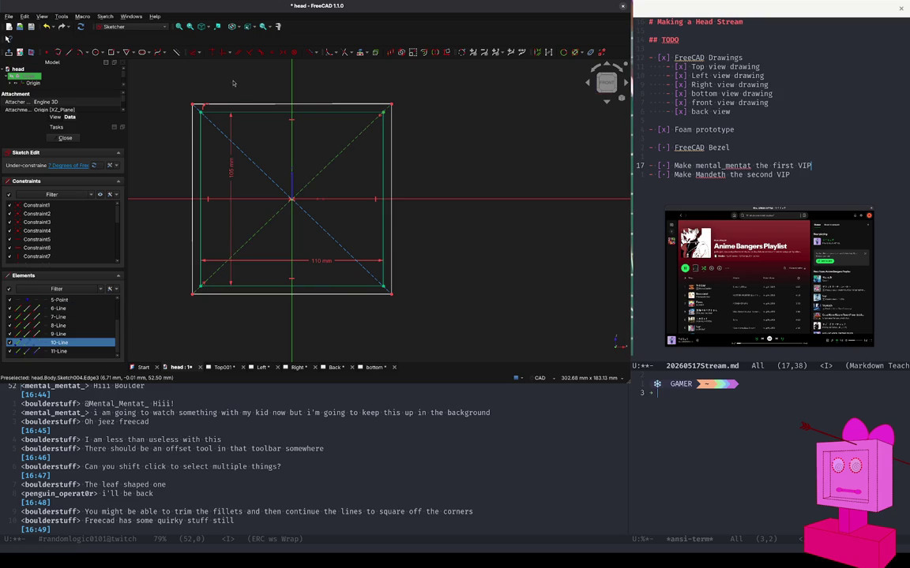
# Inspect the construction diagonals, undo an accidental edge shift, then drag the top edge wider.
pyautogui.click(213, 55)
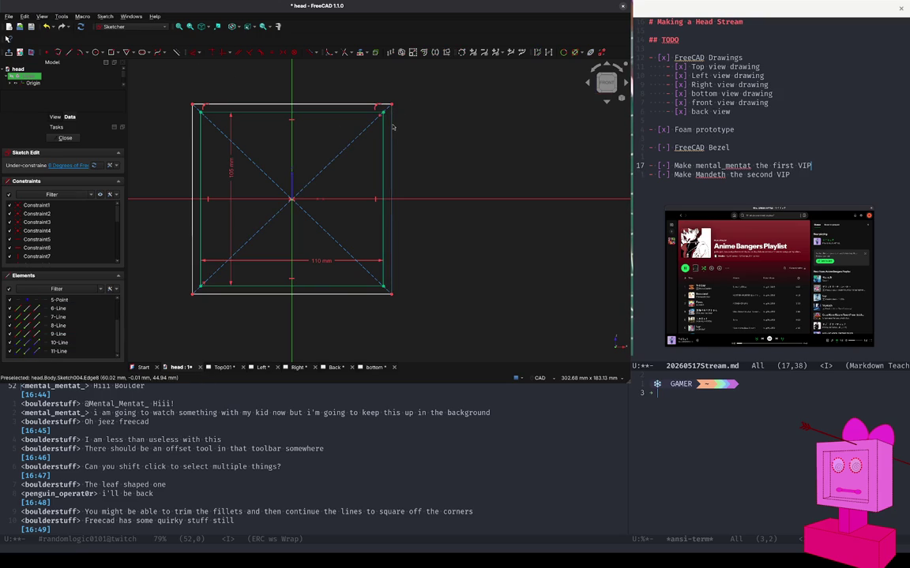
pyautogui.moveTo(392, 126)
pyautogui.mouseDown()
pyautogui.moveTo(375, 127)
pyautogui.moveTo(408, 115)
pyautogui.mouseUp()
pyautogui.hotkey('ctrl', 'z')
pyautogui.click(210, 280)
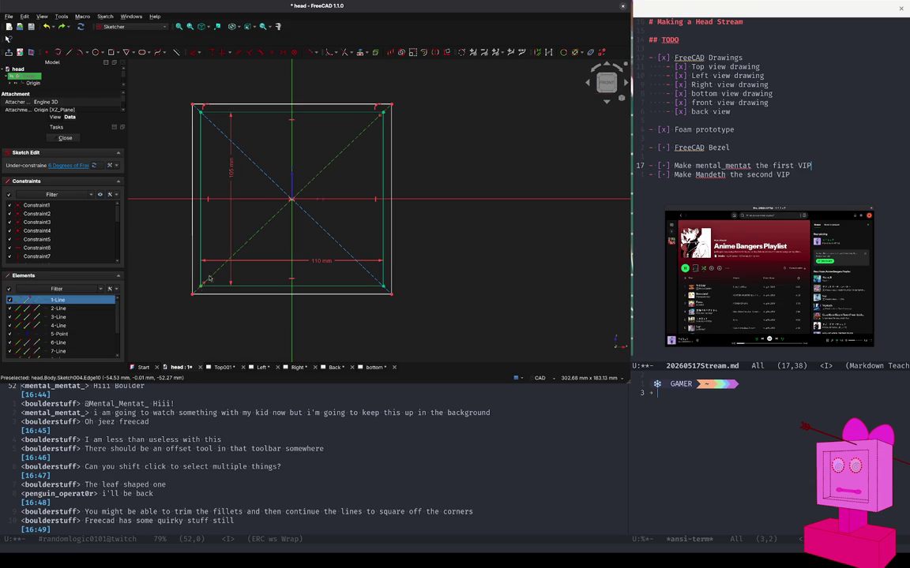
pyautogui.press('Escape')
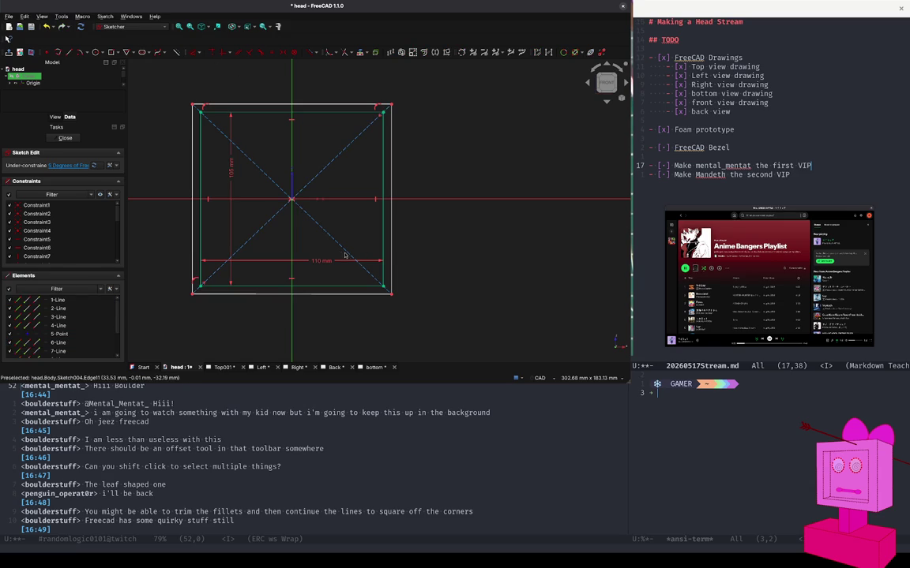
pyautogui.click(343, 253)
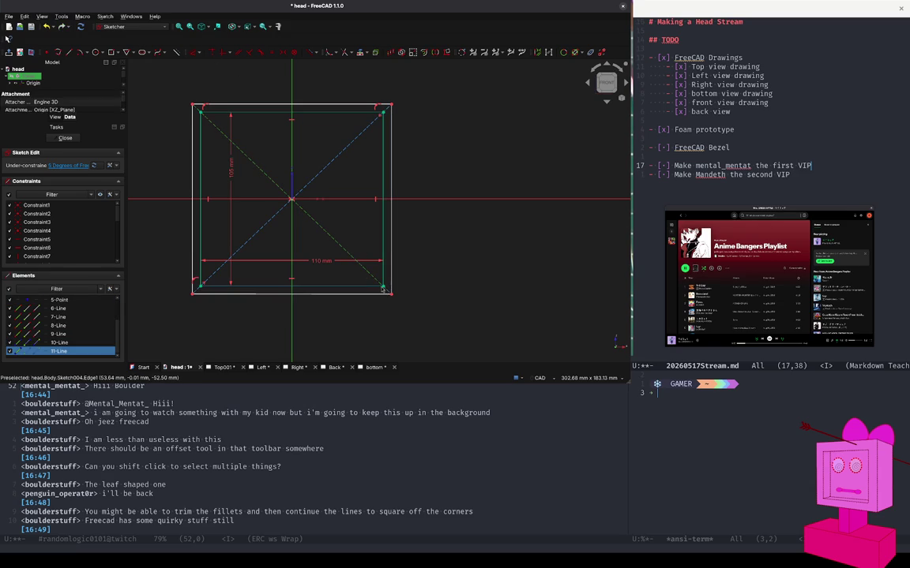
pyautogui.click(239, 123)
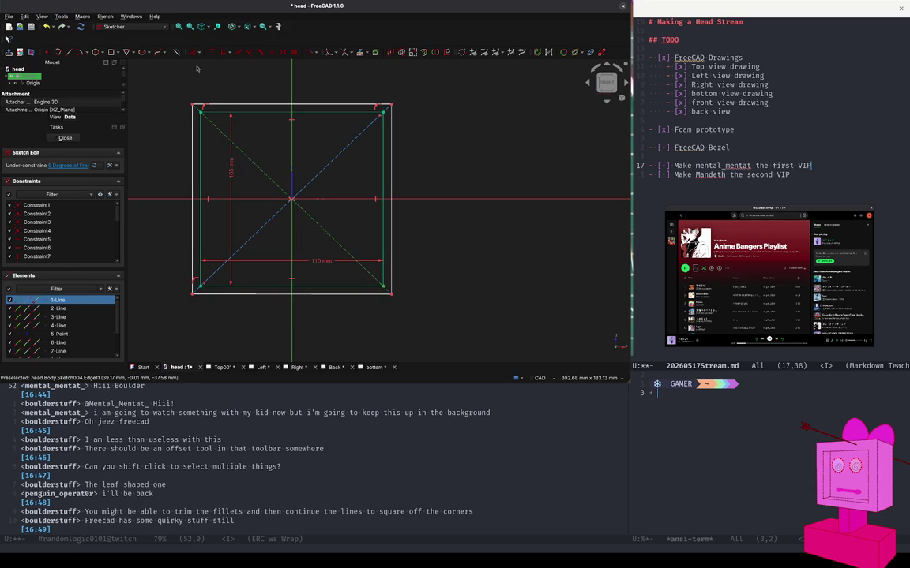
pyautogui.press('Escape')
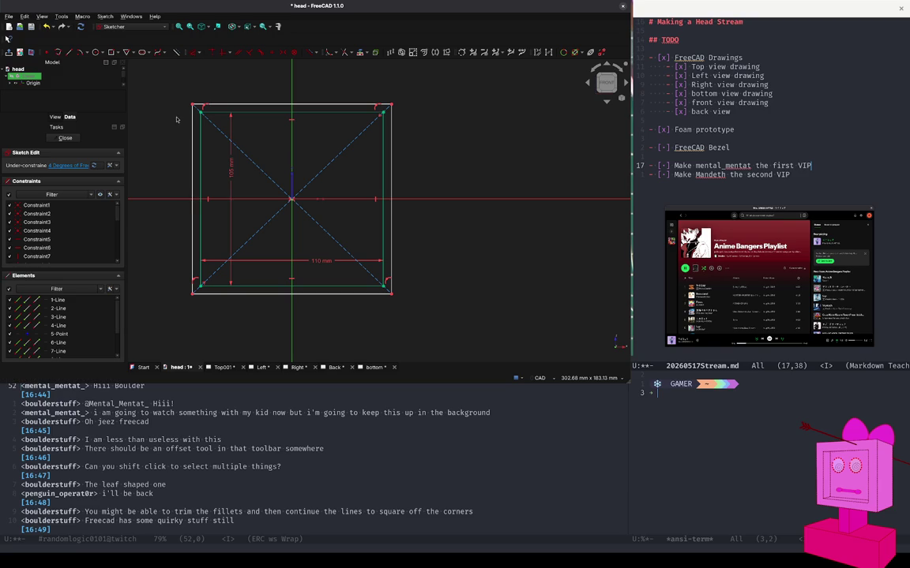
pyautogui.moveTo(202, 104)
pyautogui.mouseDown()
pyautogui.moveTo(221, 100)
pyautogui.moveTo(217, 91)
pyautogui.mouseUp()
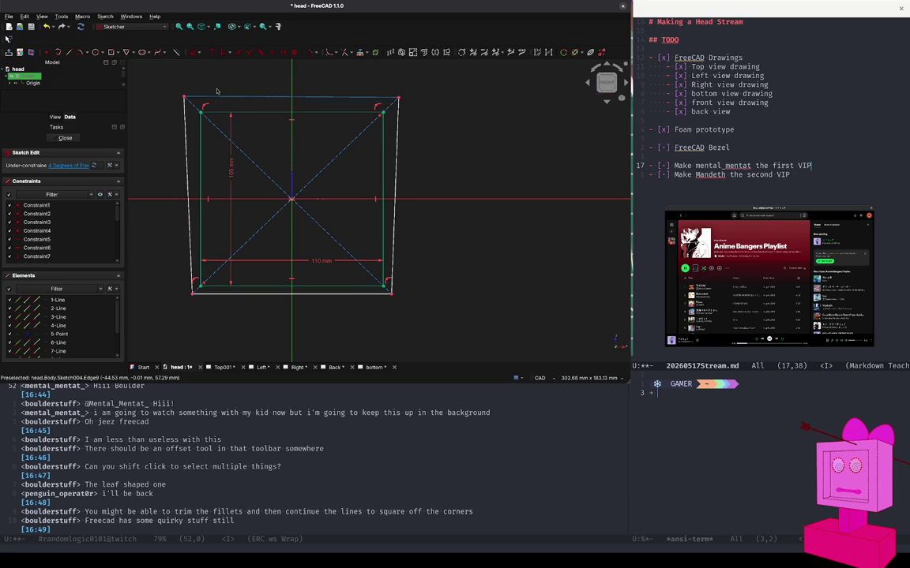
# Undo the outline stretch, then try and cancel constraints on the outer left edge and corner.
pyautogui.hotkey('ctrl', 'z')
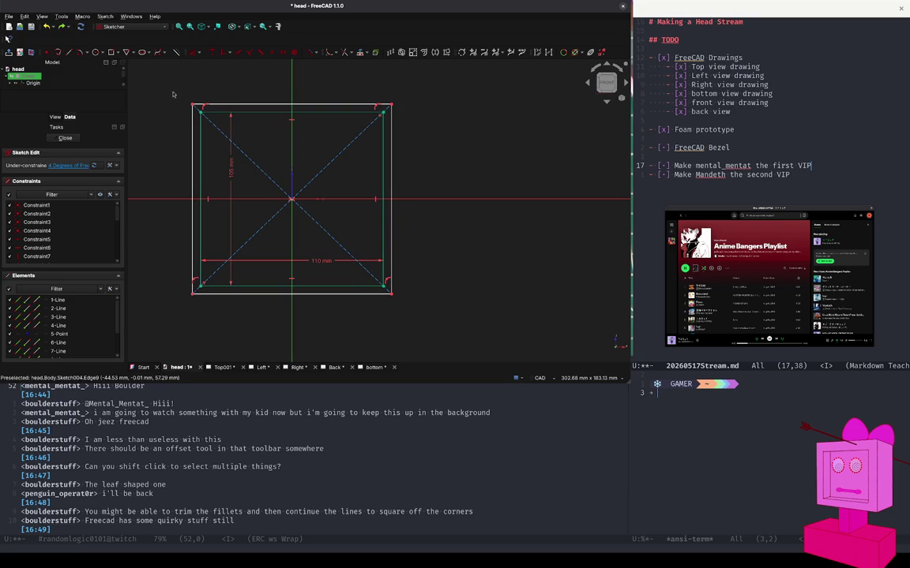
pyautogui.click(193, 52)
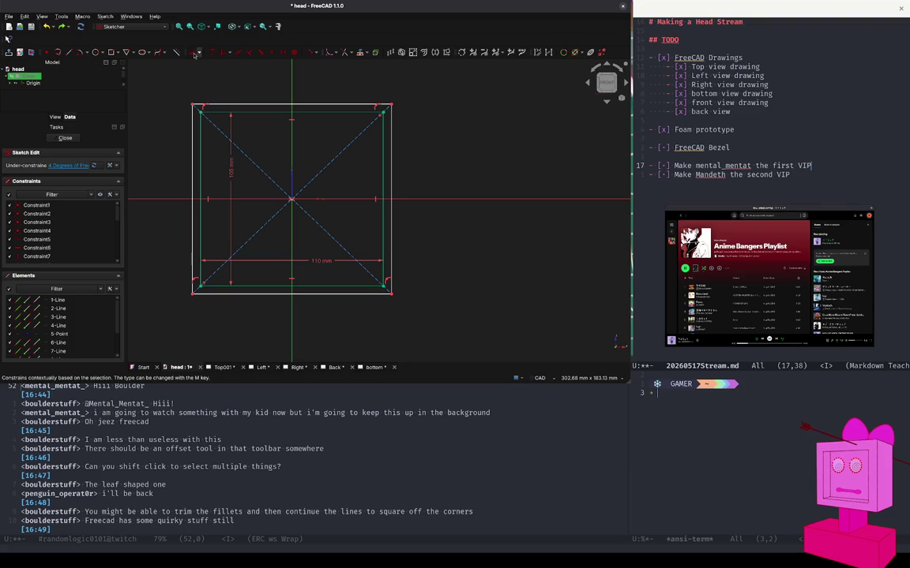
pyautogui.click(193, 147)
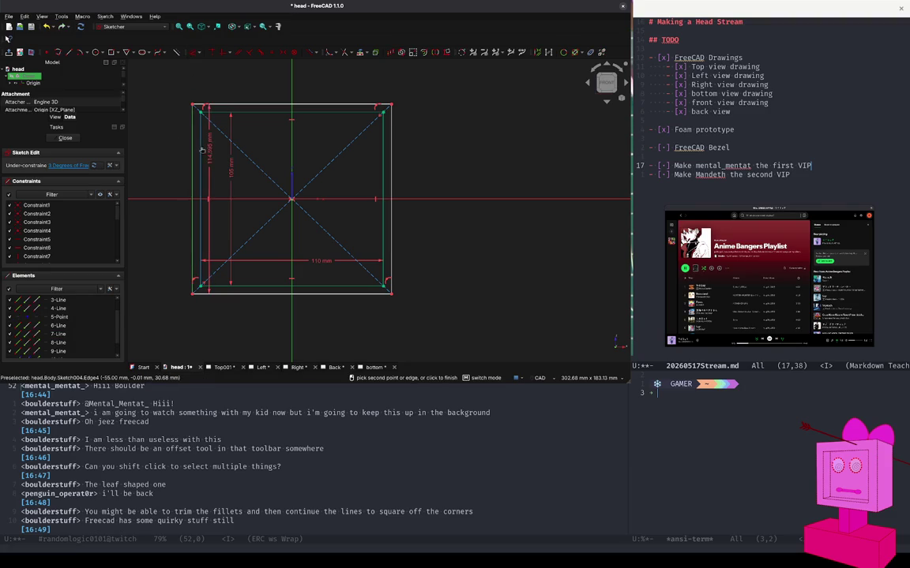
pyautogui.click(204, 127)
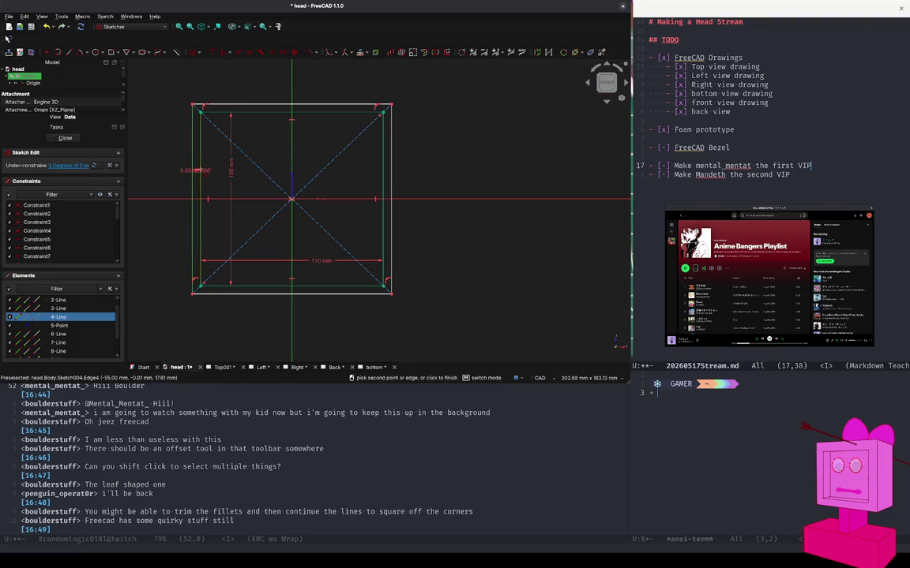
pyautogui.press('Escape')
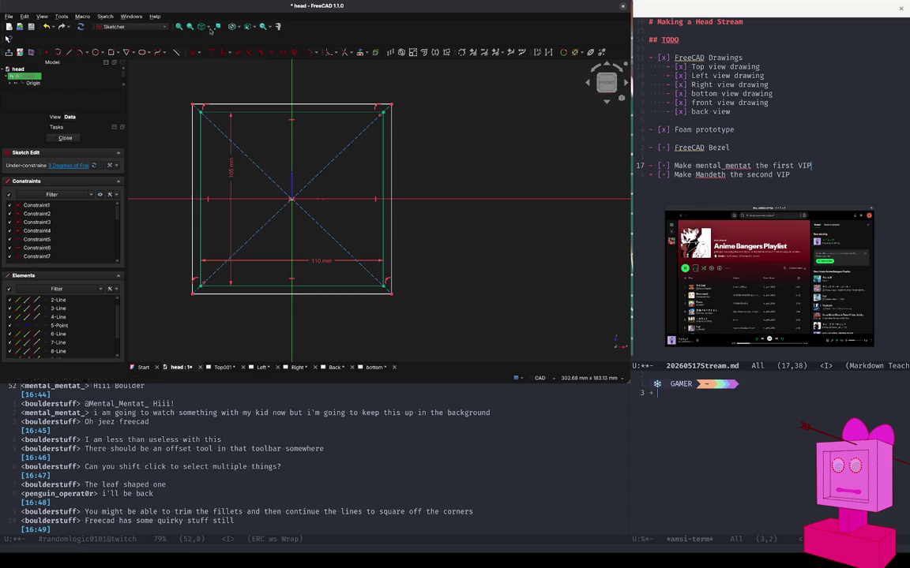
pyautogui.click(196, 54)
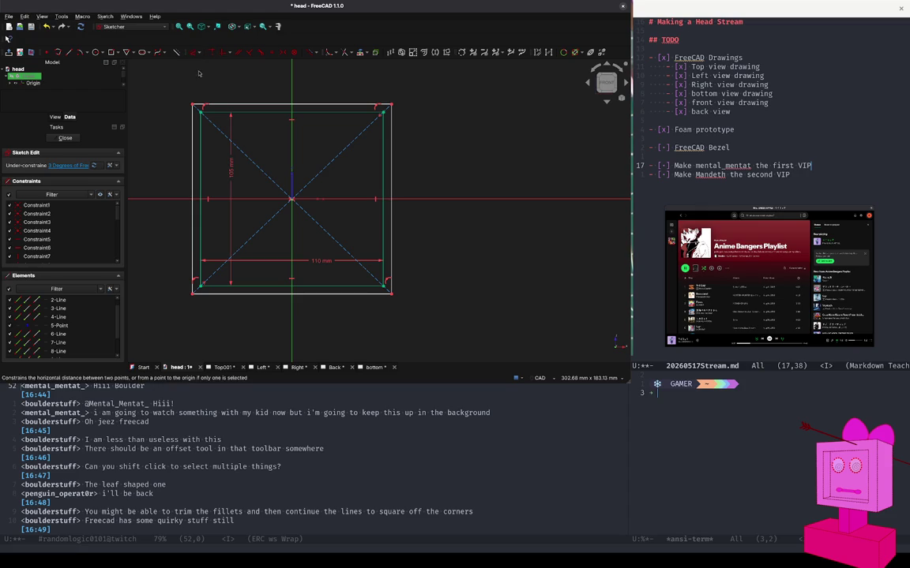
pyautogui.click(192, 127)
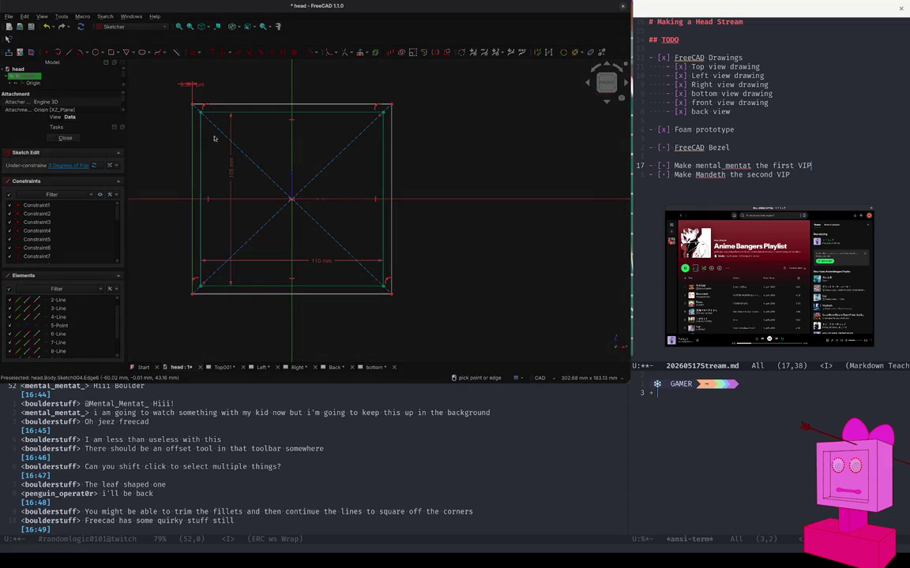
pyautogui.press('Escape')
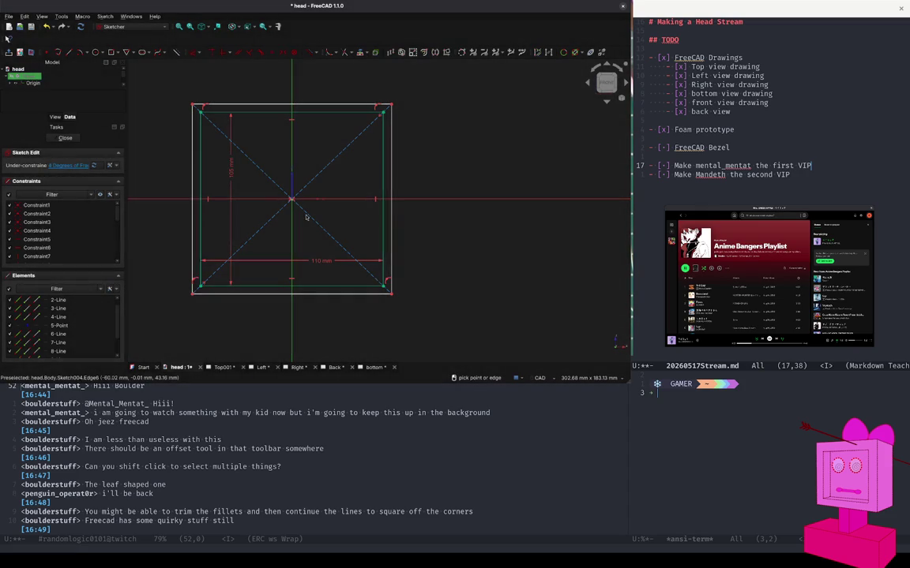
pyautogui.click(193, 174)
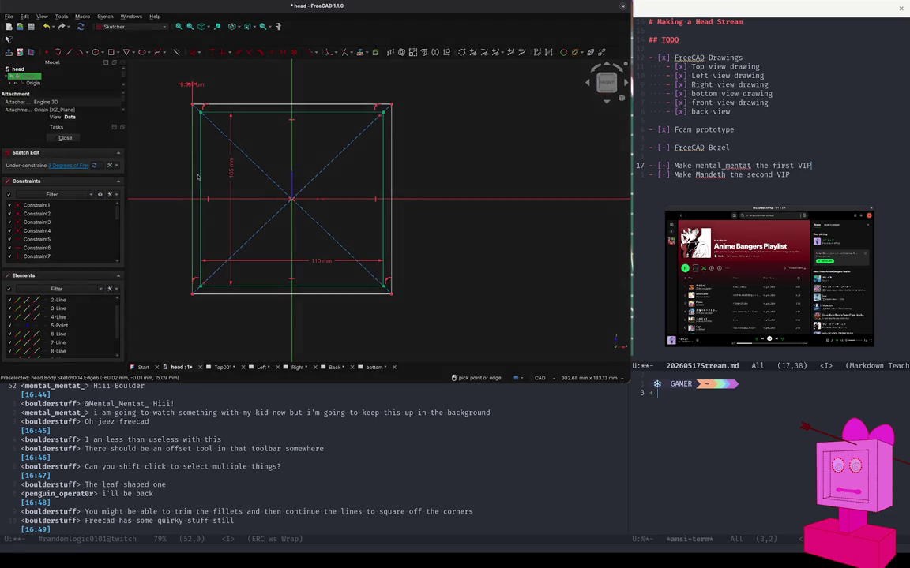
pyautogui.press('Escape')
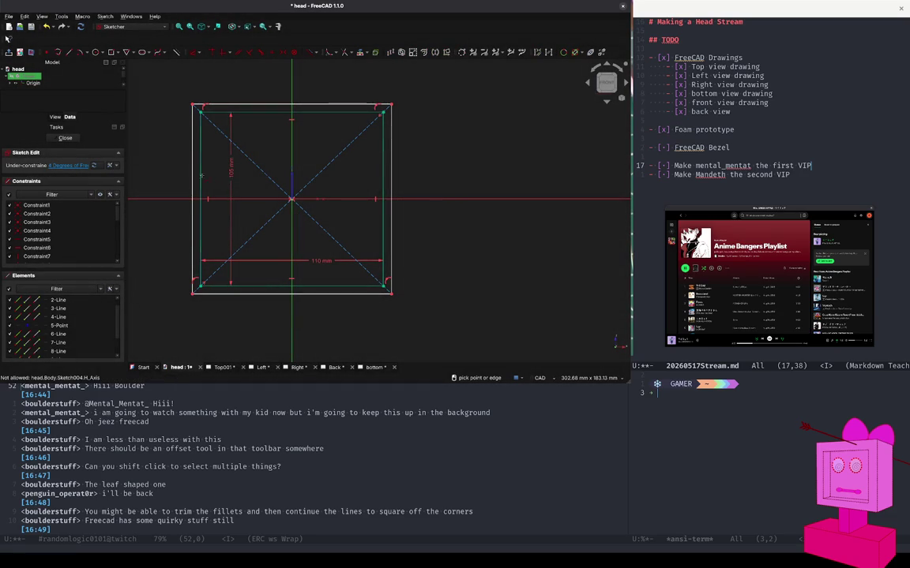
# Select two outline lines and try applying a constraint to them.
pyautogui.click(192, 170)
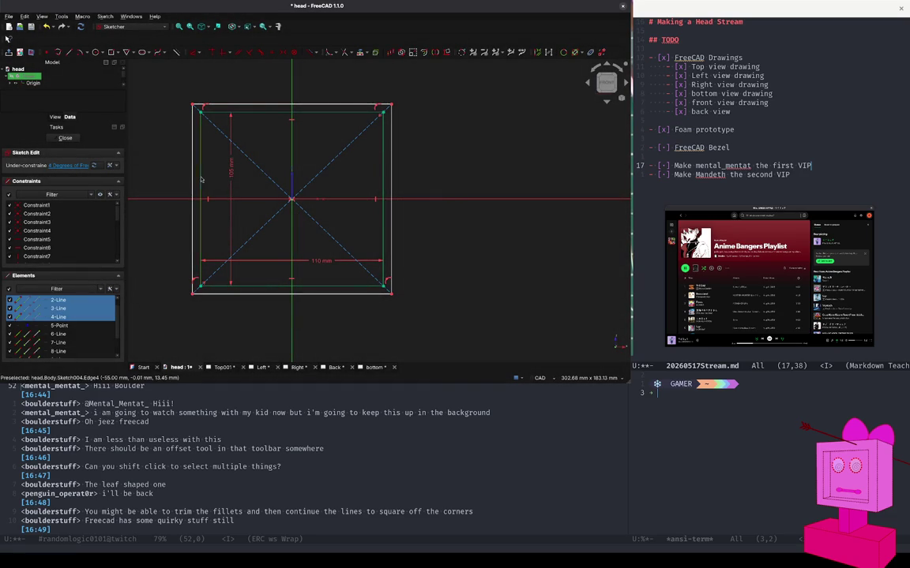
pyautogui.click(192, 185)
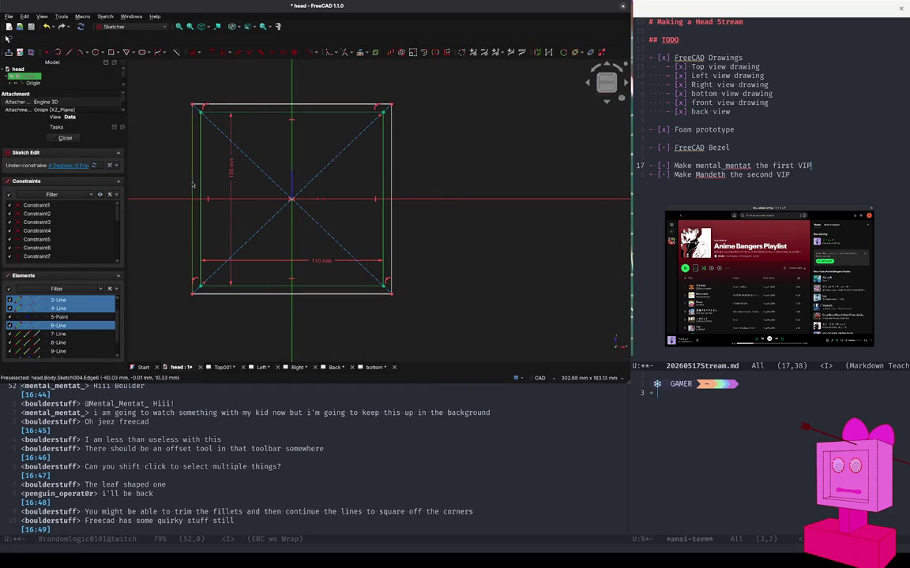
pyautogui.click(182, 52)
pyautogui.click(171, 169)
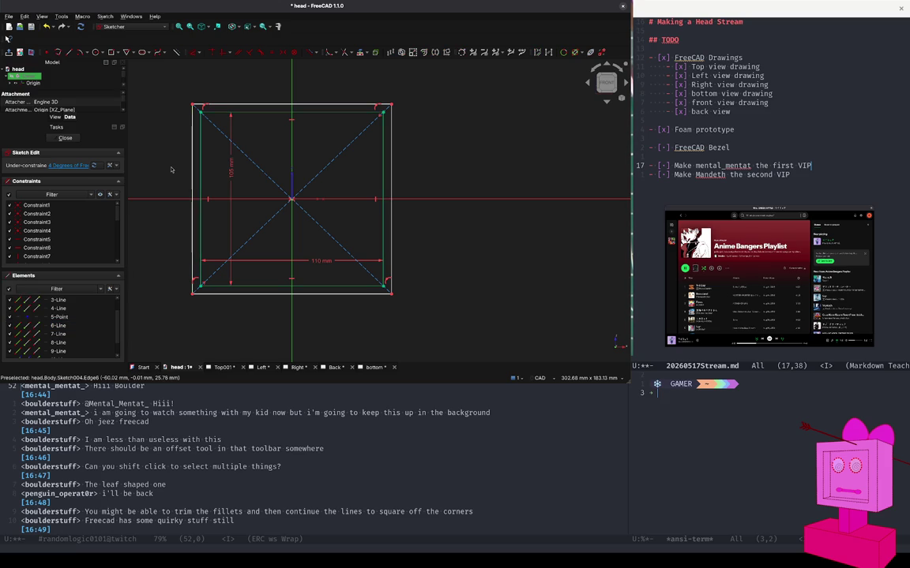
# Offset the inner rectangle's edges 5 mm outward to constrain the outer rectangle.
pyautogui.click(201, 115)
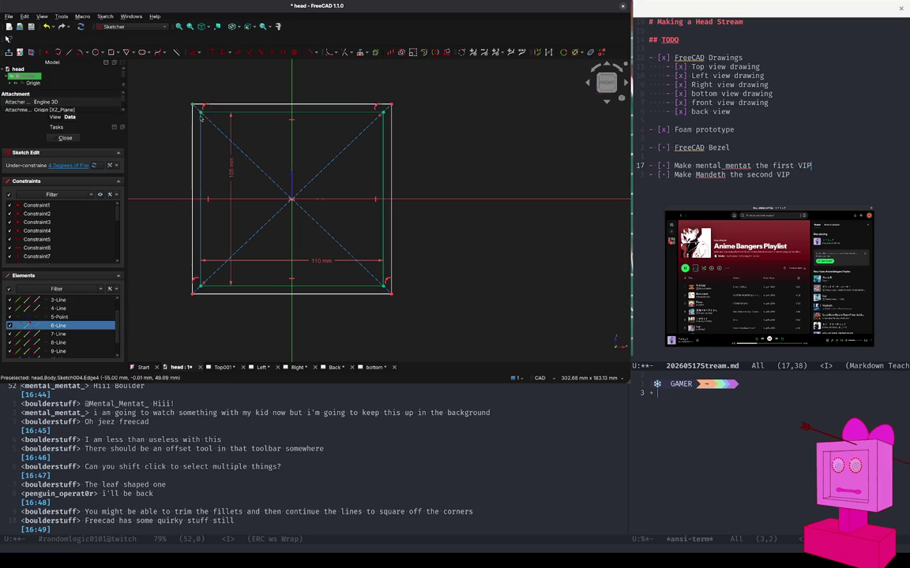
pyautogui.click(201, 114)
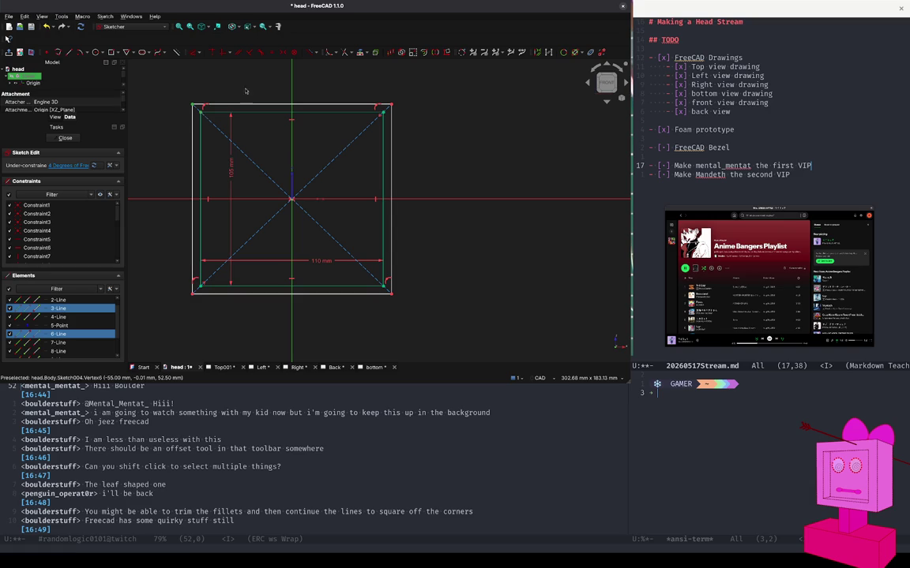
pyautogui.click(201, 53)
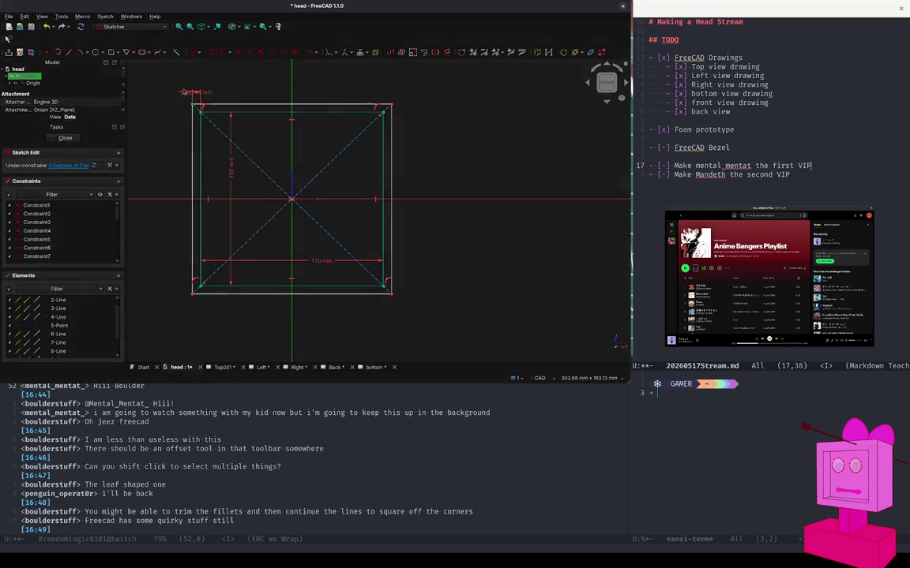
pyautogui.click(192, 137)
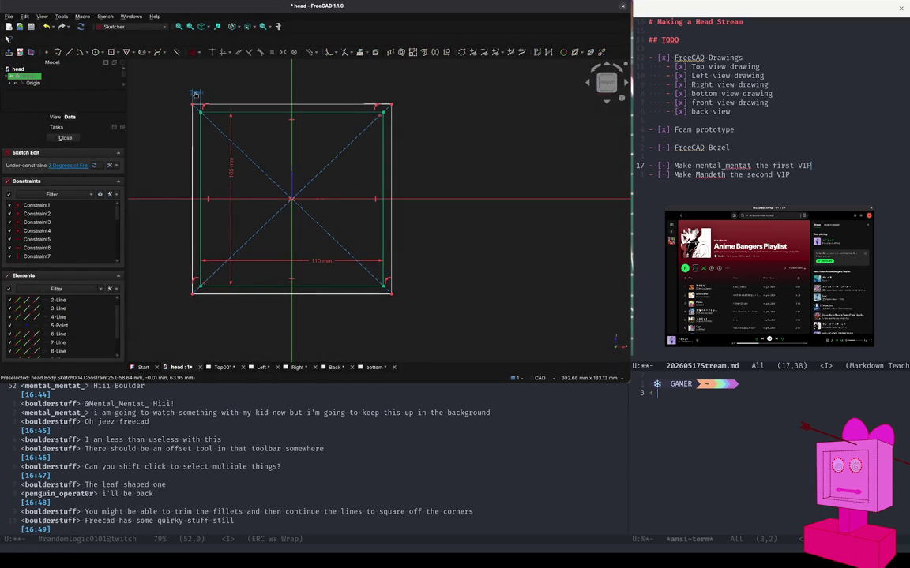